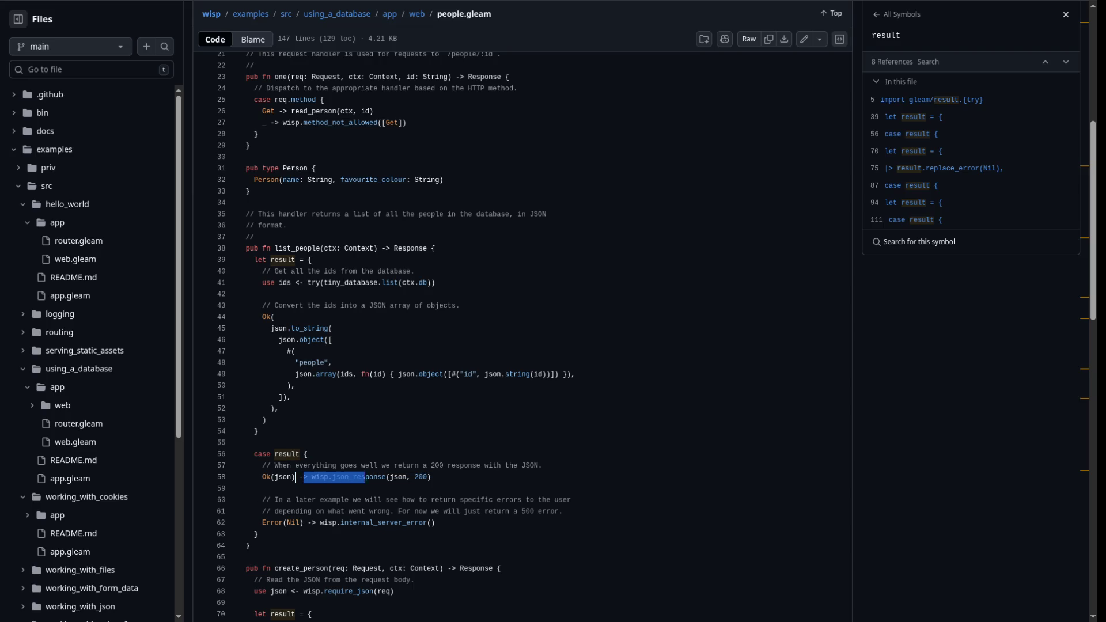
Highlight the Response return type on line 38 and the case result block on lines 55–63
left_click(431, 477)
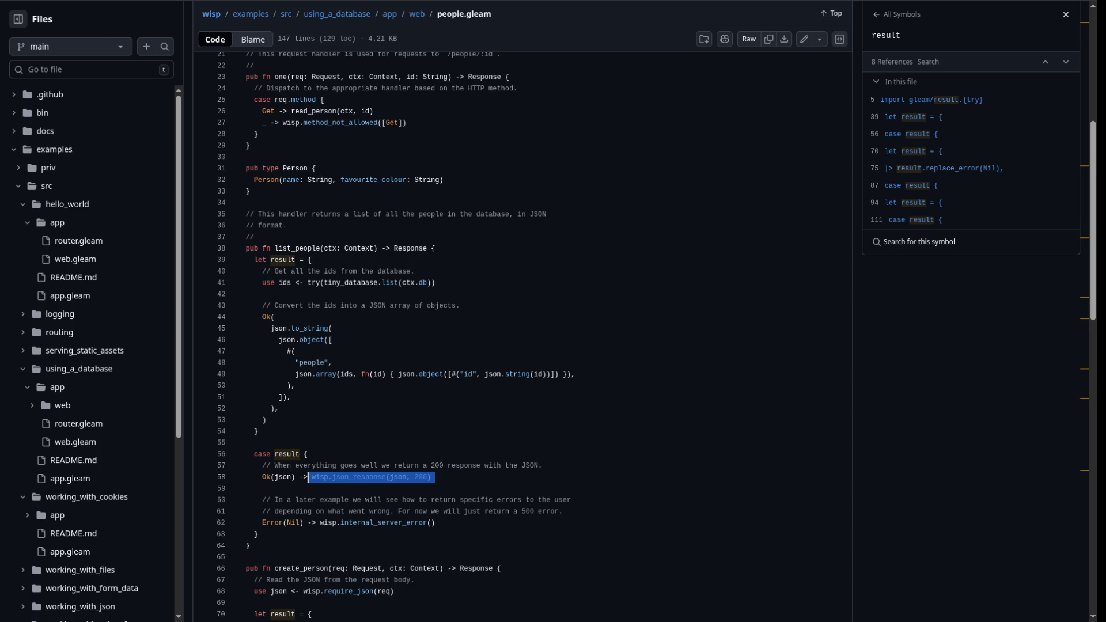
left_click(247, 442)
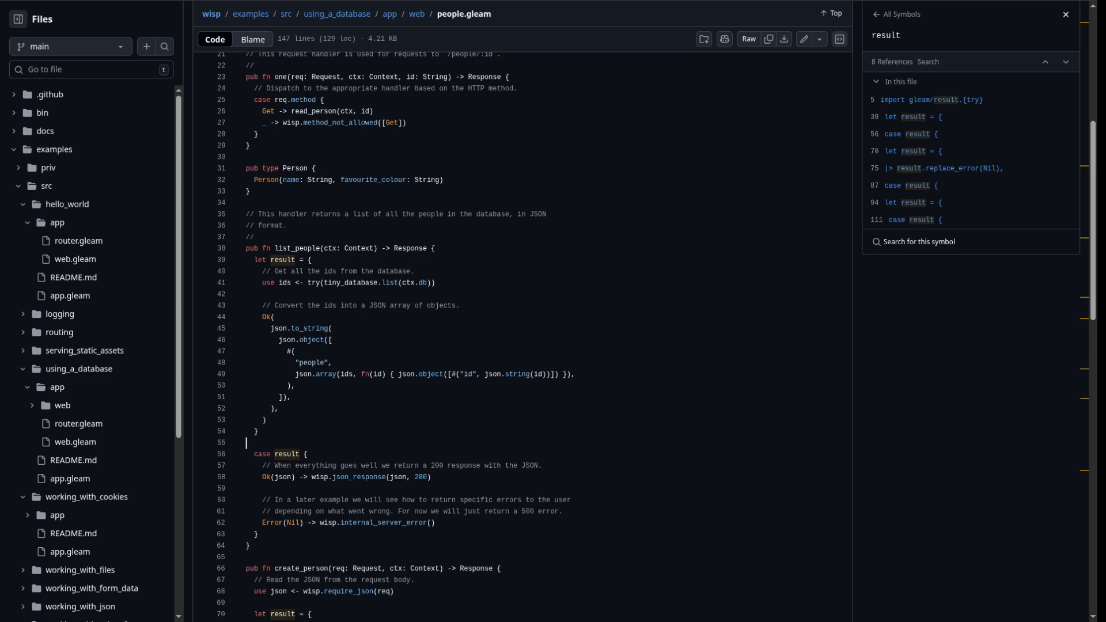
left_click_drag(427, 248, 391, 248)
mouse_move(258, 534)
left_mouse_down()
mouse_move(254, 419)
mouse_move(247, 453)
left_mouse_up()
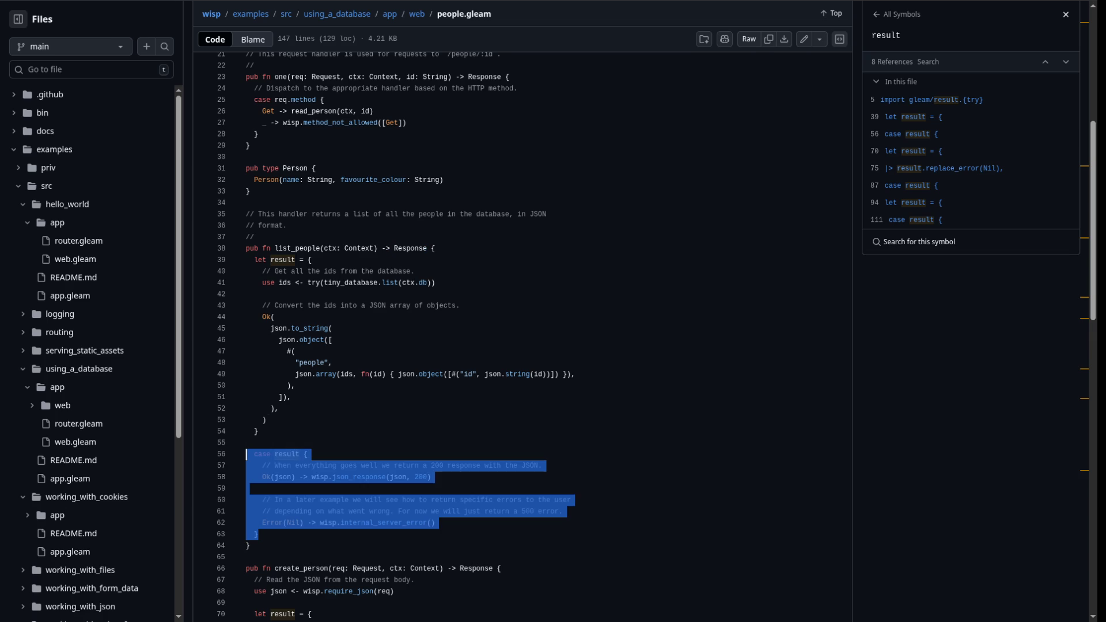
left_click(259, 431)
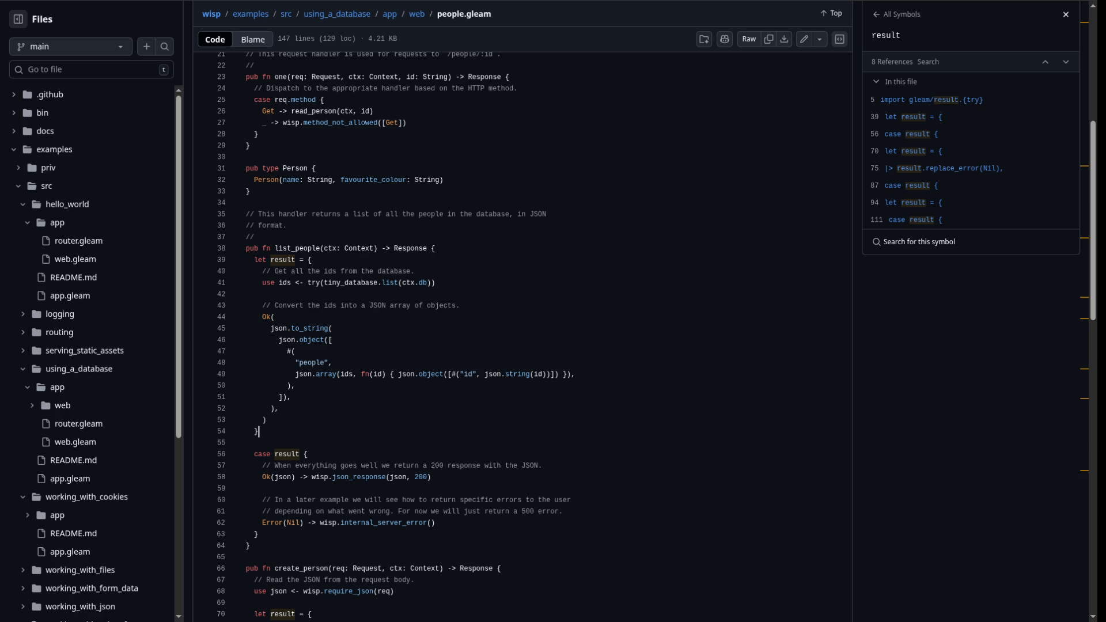
left_click(311, 259)
left_click(258, 431)
left_click_drag(260, 535, 247, 442)
left_click(267, 420)
Point out the Ok(json) branch, the result variable, the Ok block on lines 44–53 and Error(Nil)
left_click_drag(435, 477, 245, 476)
left_click_drag(295, 260, 271, 259)
left_click_drag(267, 419, 246, 317)
mouse_move(431, 476)
left_mouse_down()
mouse_move(253, 466)
mouse_move(245, 476)
left_mouse_up()
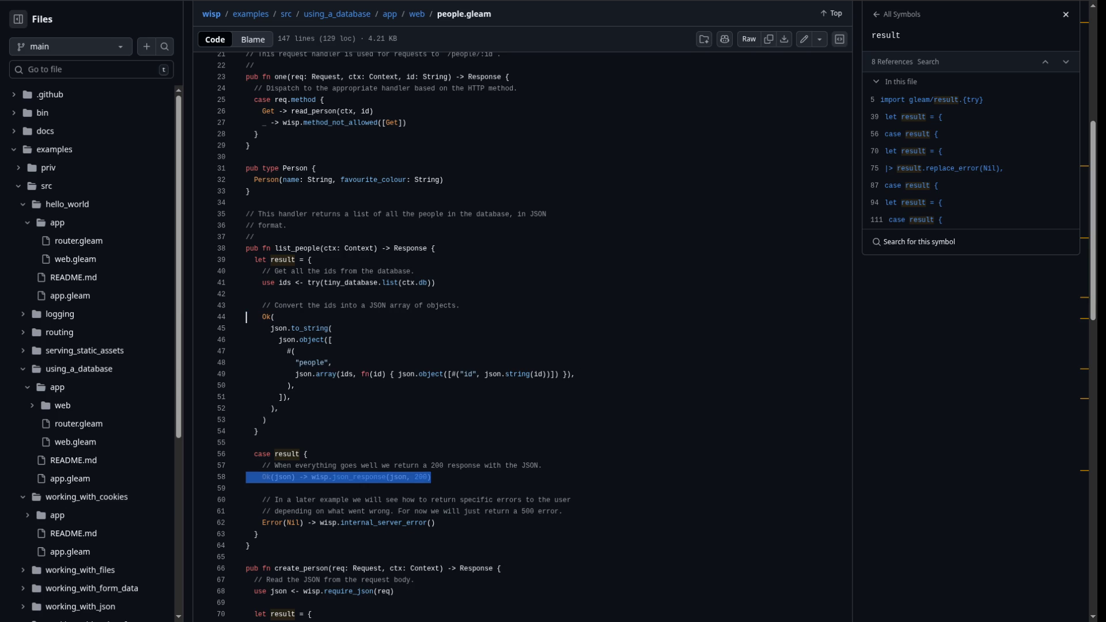
left_click_drag(439, 283, 434, 282)
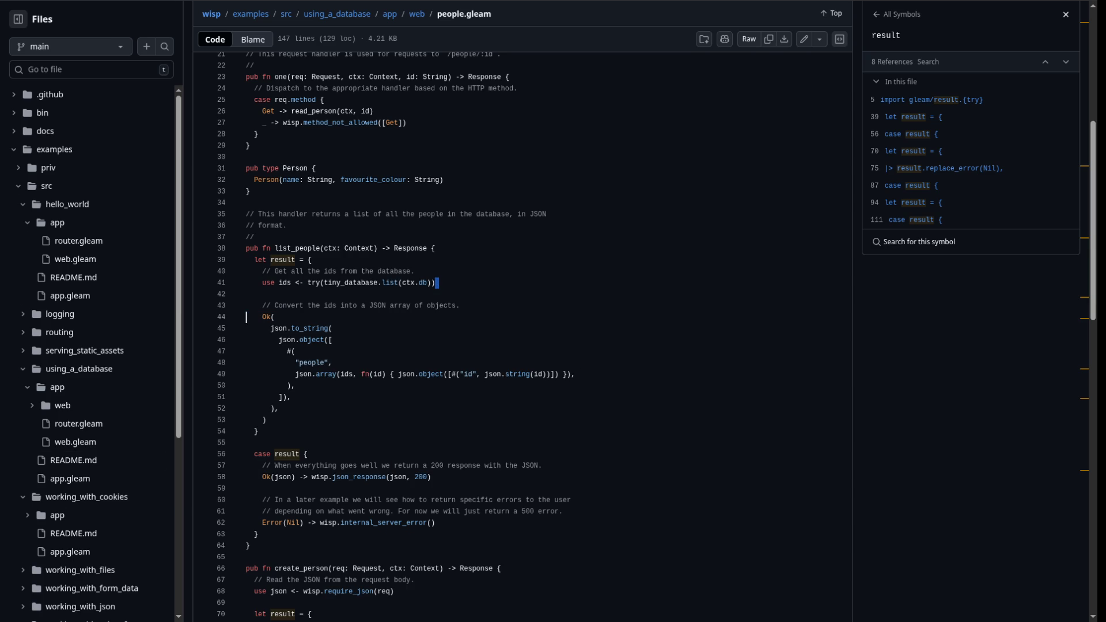
double_click(292, 260)
mouse_move(439, 522)
left_mouse_down()
mouse_move(311, 522)
mouse_move(364, 511)
mouse_move(246, 522)
left_mouse_up()
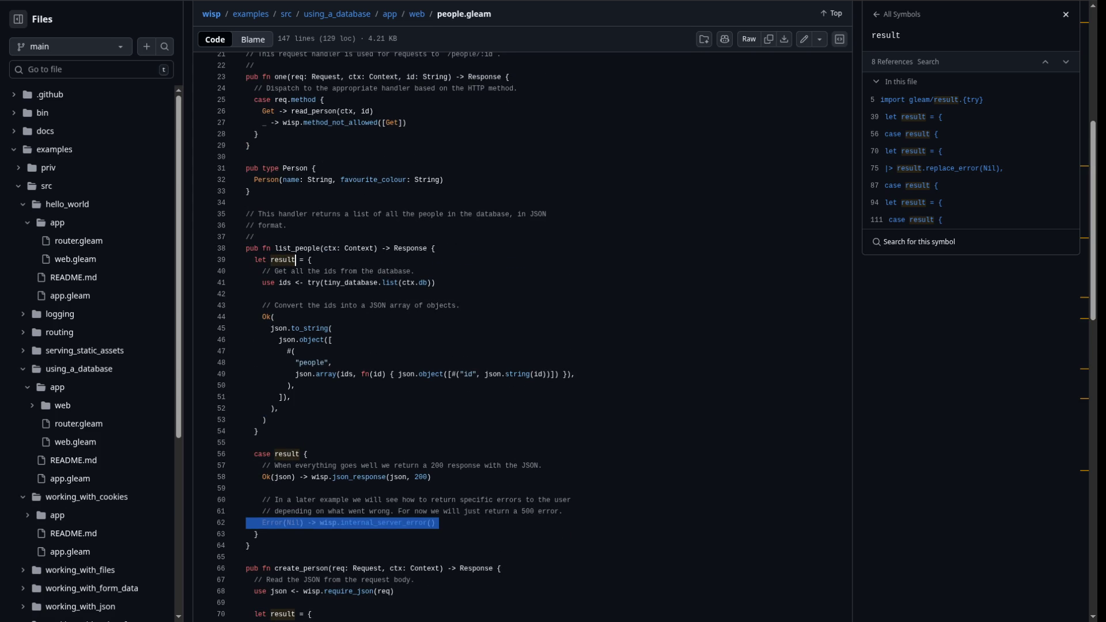
Highlight the people tuple, the json.array line 49 and the "people" key on line 48
left_click_drag(284, 351, 295, 386)
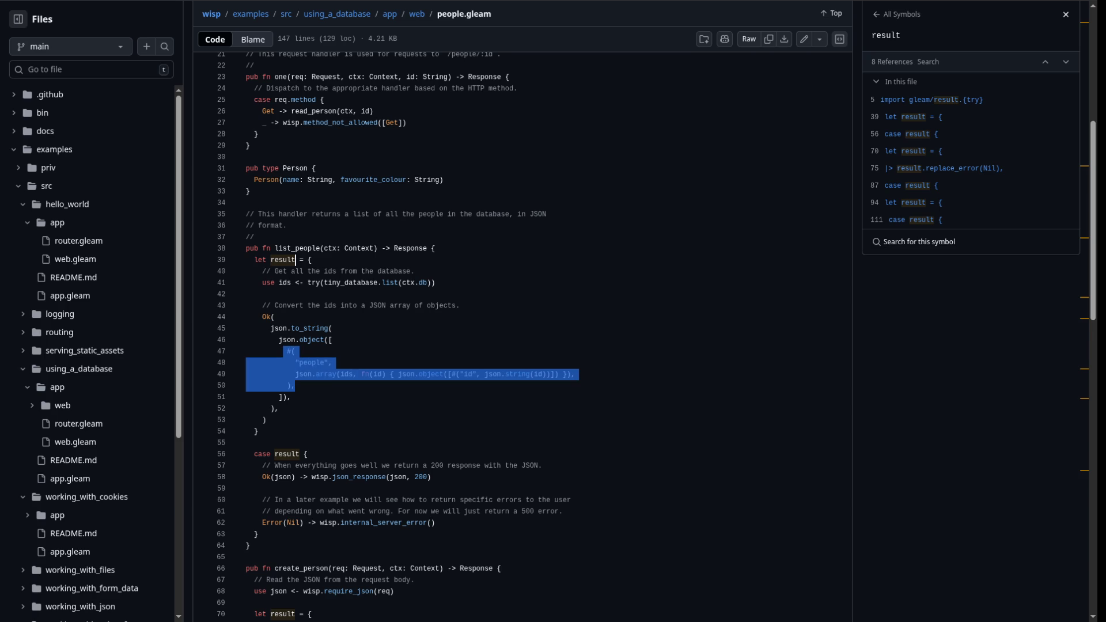
left_click(295, 386)
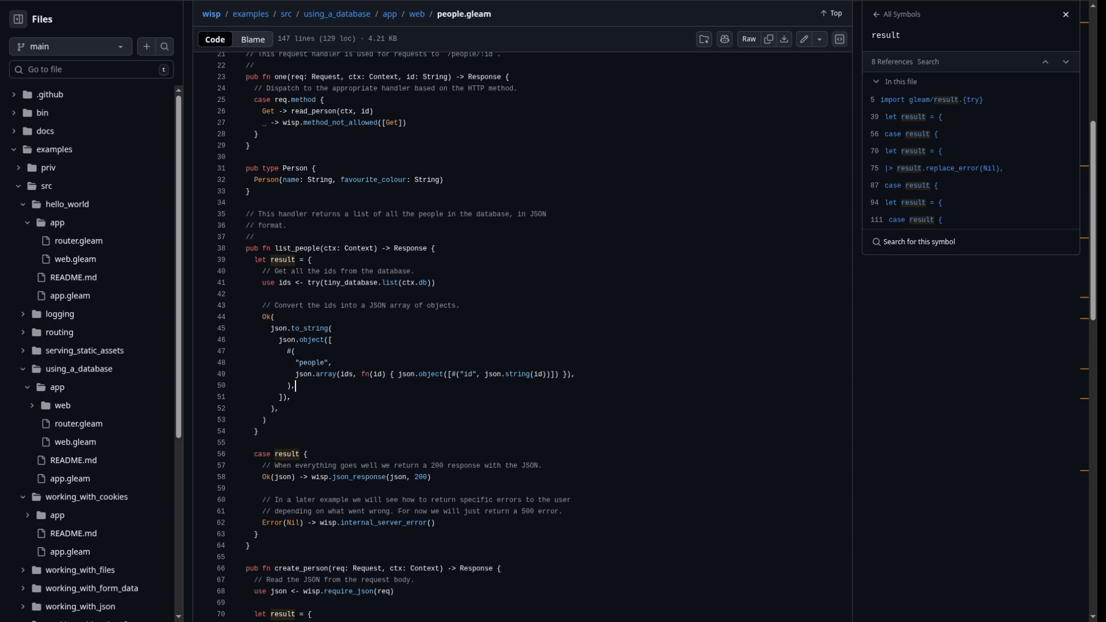
left_click_drag(287, 351, 551, 375)
left_click(332, 339)
left_click(332, 339)
left_click(295, 351)
left_click_drag(293, 375, 577, 374)
left_click(332, 340)
left_click_drag(294, 362, 332, 363)
Select the parts of line 49: json.array, the ids argument and the fn(id) mapping function
double_click(378, 374)
key("Home")
key("shift+Right")
key("shift+Right")
key("shift+Right")
key("Right")
key("Right")
key("shift+Right")
key("shift+Right")
key("shift+Right")
key("Right")
key("Right")
key("ctrl+shift+Right")
key("ctrl+shift+Right")
key("ctrl+shift+Right")
key("ctrl+shift+Left")
key("shift+Right")
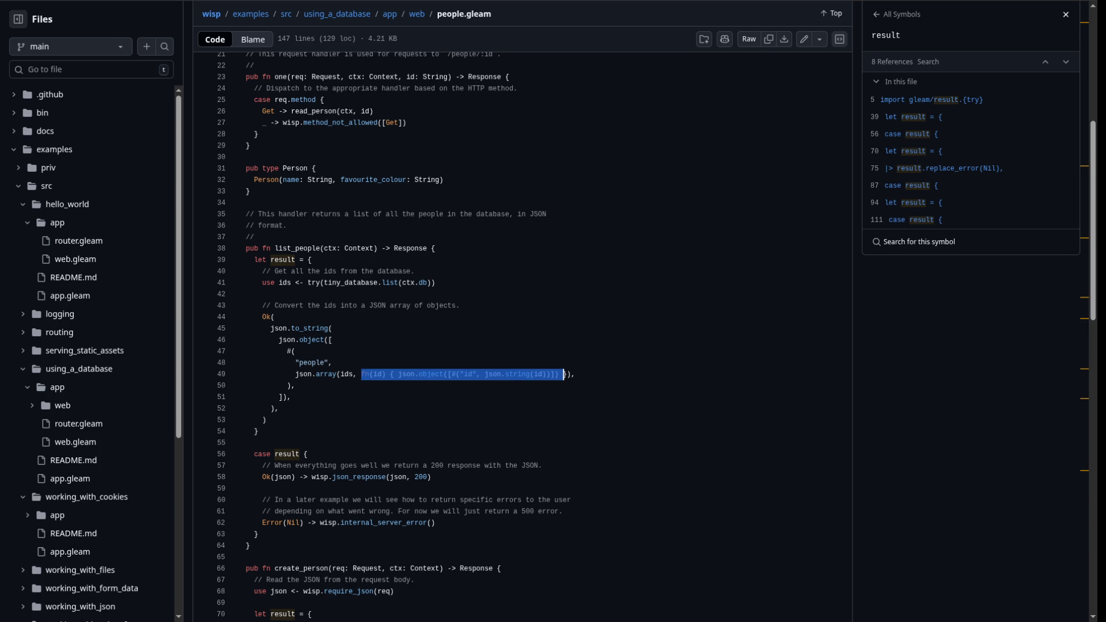
left_click(332, 339)
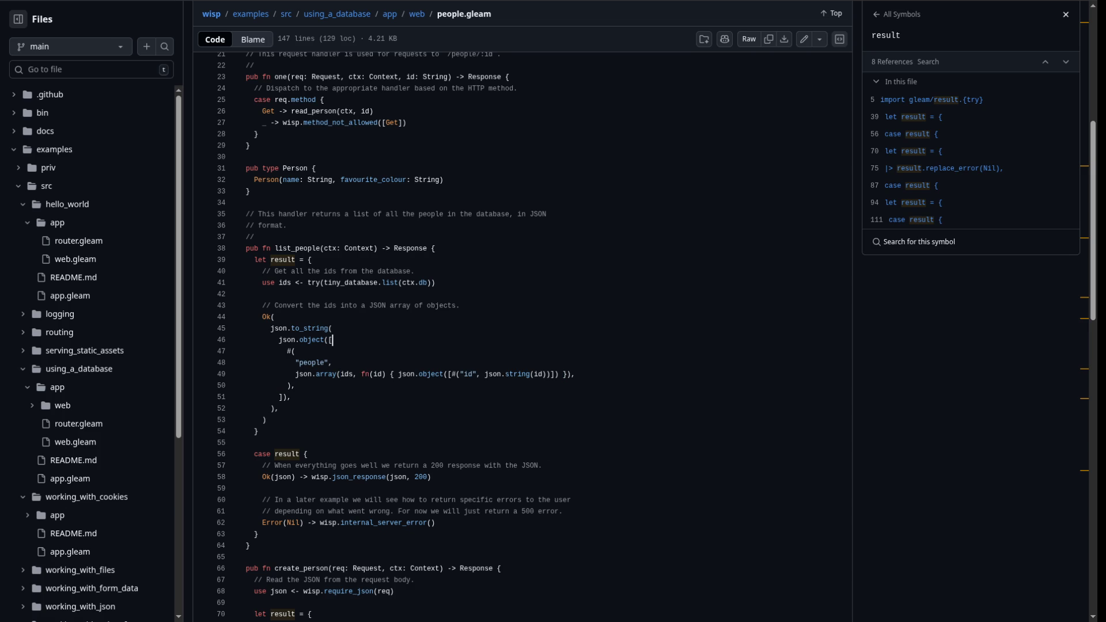
mouse_move(333, 374)
left_mouse_down()
mouse_move(315, 374)
mouse_move(344, 374)
mouse_move(283, 363)
left_mouse_up()
left_click(332, 363)
key("shift+Home")
Highlight the json.object body, the ids argument and its definition on line 41
scroll(518, 334, "up", 2)
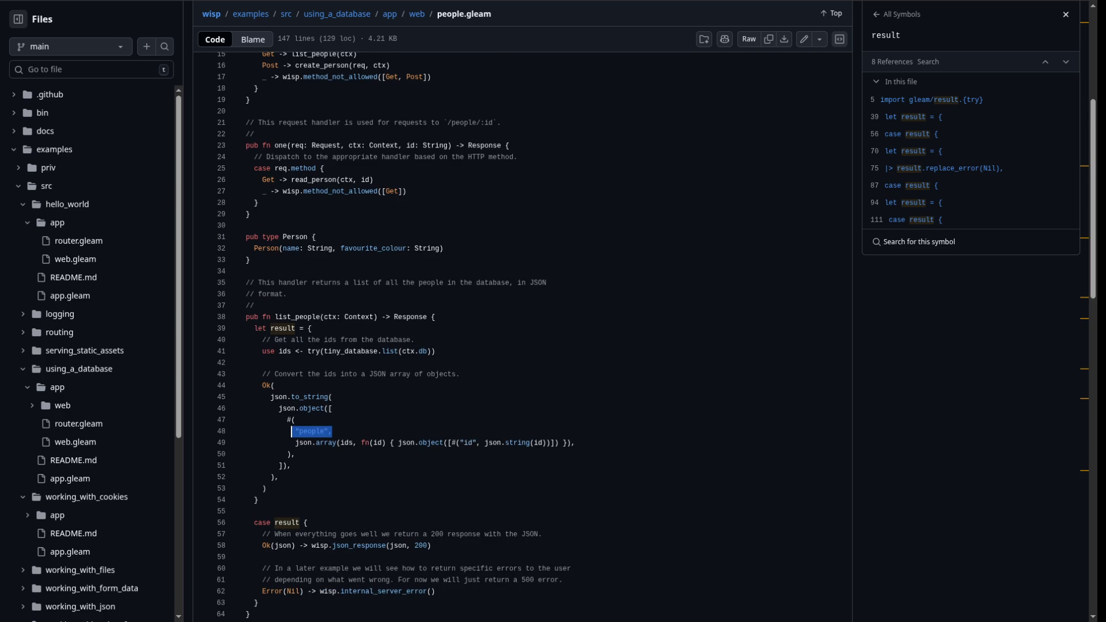
scroll(518, 334, "down", 2)
scroll(518, 334, "up", 2)
mouse_move(332, 431)
left_mouse_down()
mouse_move(283, 431)
mouse_move(332, 431)
left_mouse_up()
left_click_drag(390, 443, 555, 442)
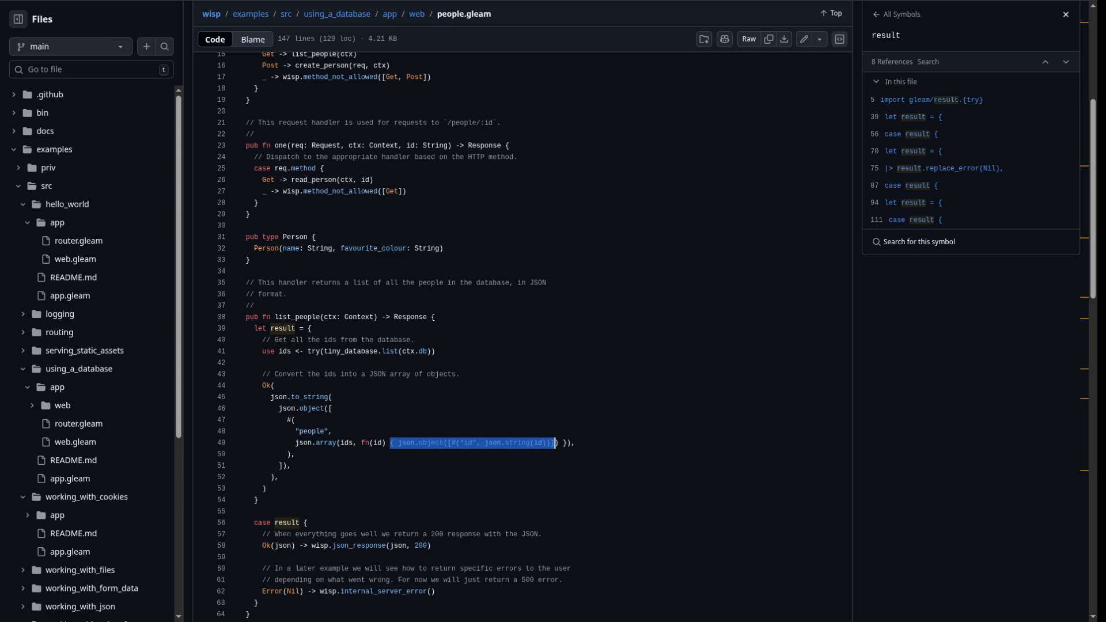
double_click(345, 442)
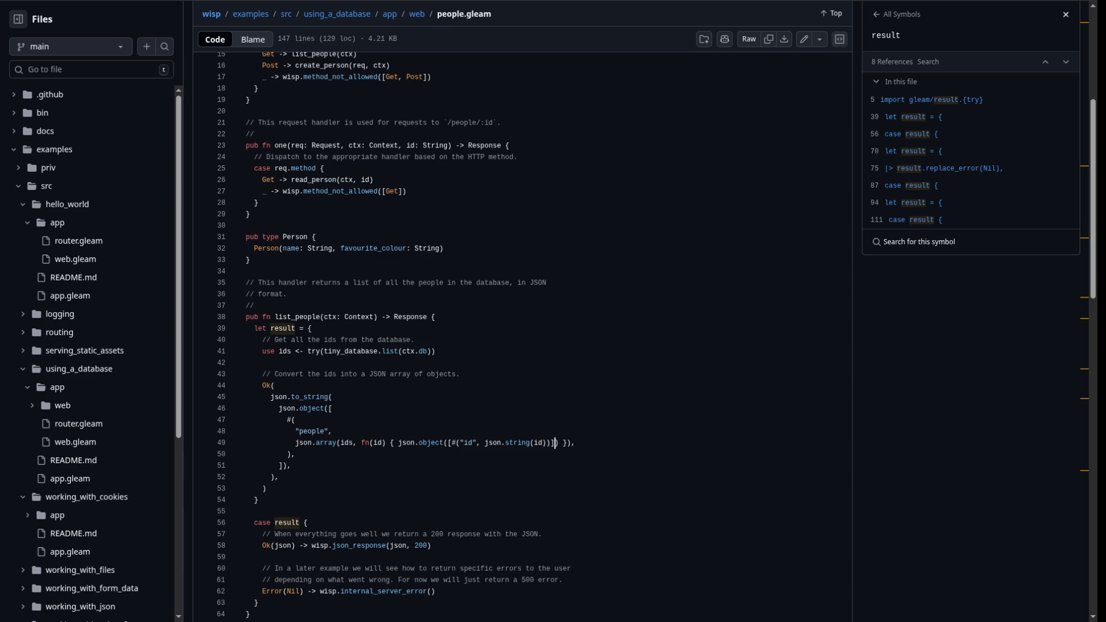
left_click(341, 442)
left_click_drag(362, 442, 566, 442)
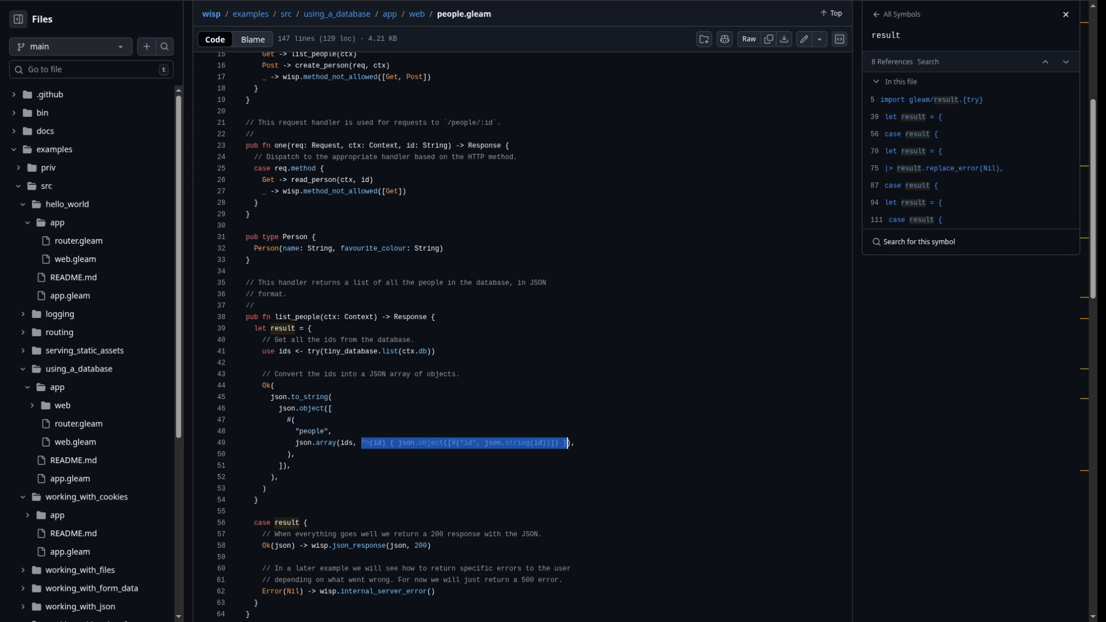
double_click(346, 442)
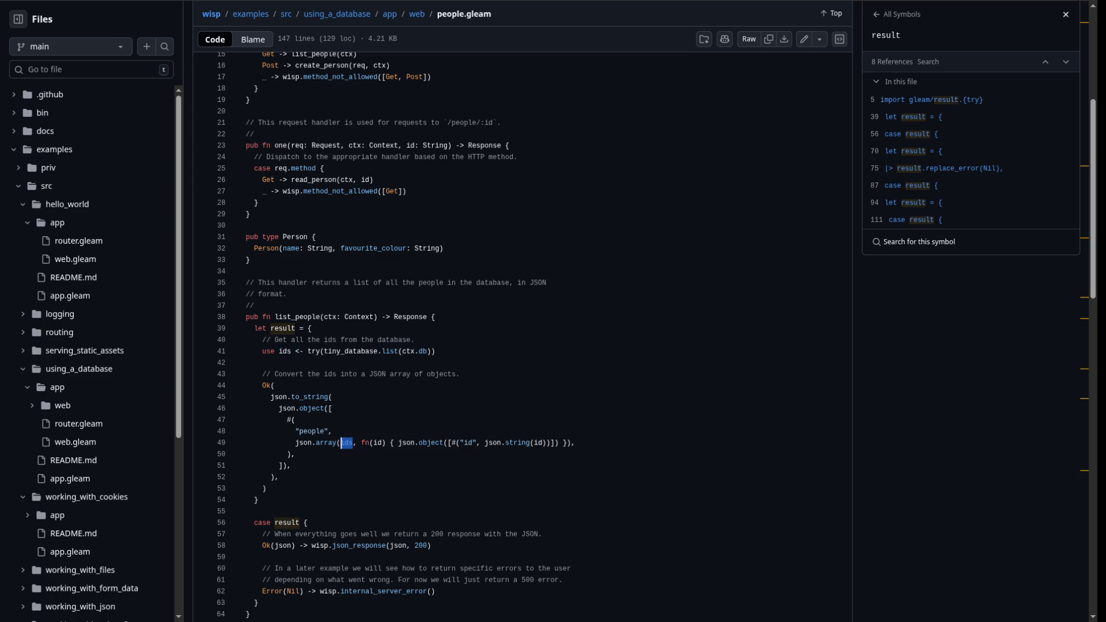
Highlight the json.object call, its id tuple and the people tuple on lines 47–50
left_click_drag(361, 442, 413, 442)
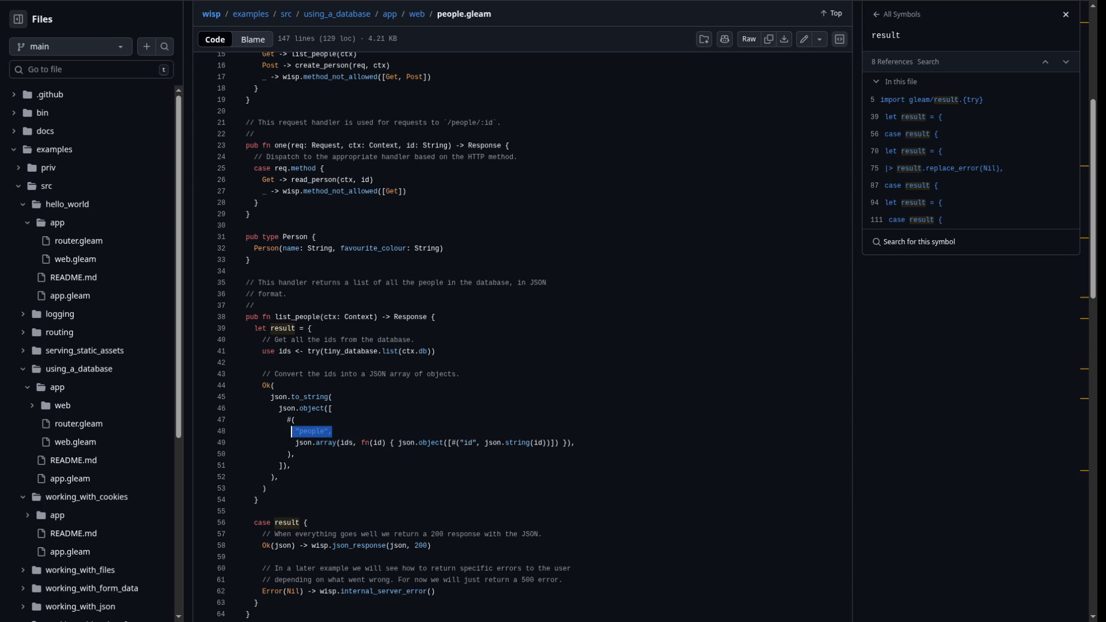
left_click(374, 442)
mouse_move(397, 442)
left_mouse_down()
mouse_move(571, 442)
mouse_move(562, 442)
left_mouse_up()
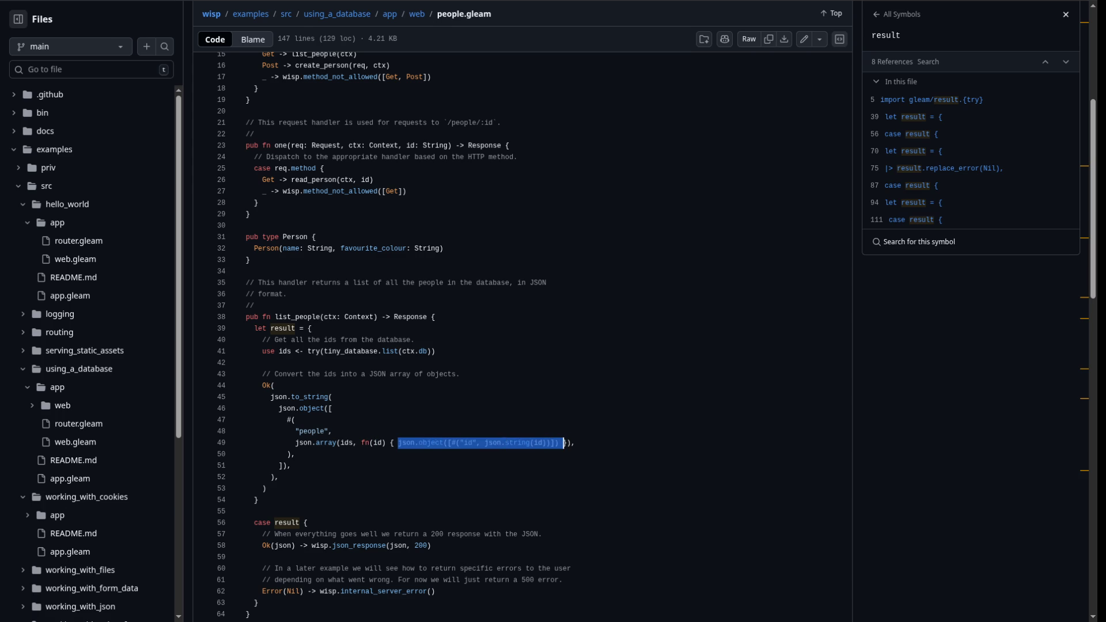
left_click(292, 465)
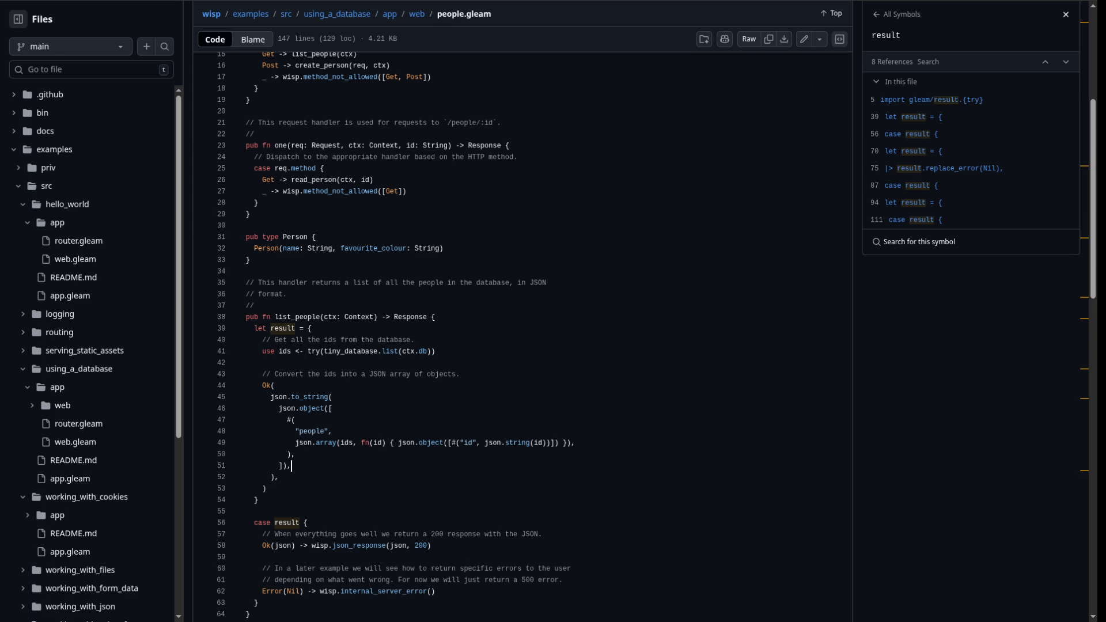
left_click_drag(451, 443, 563, 443)
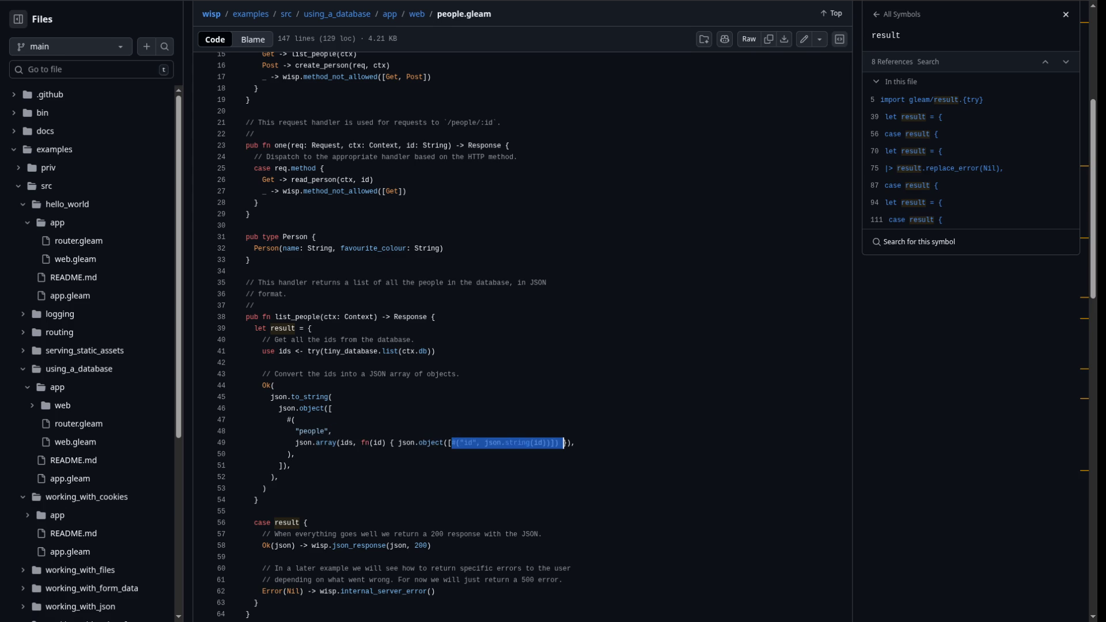
left_click(563, 443)
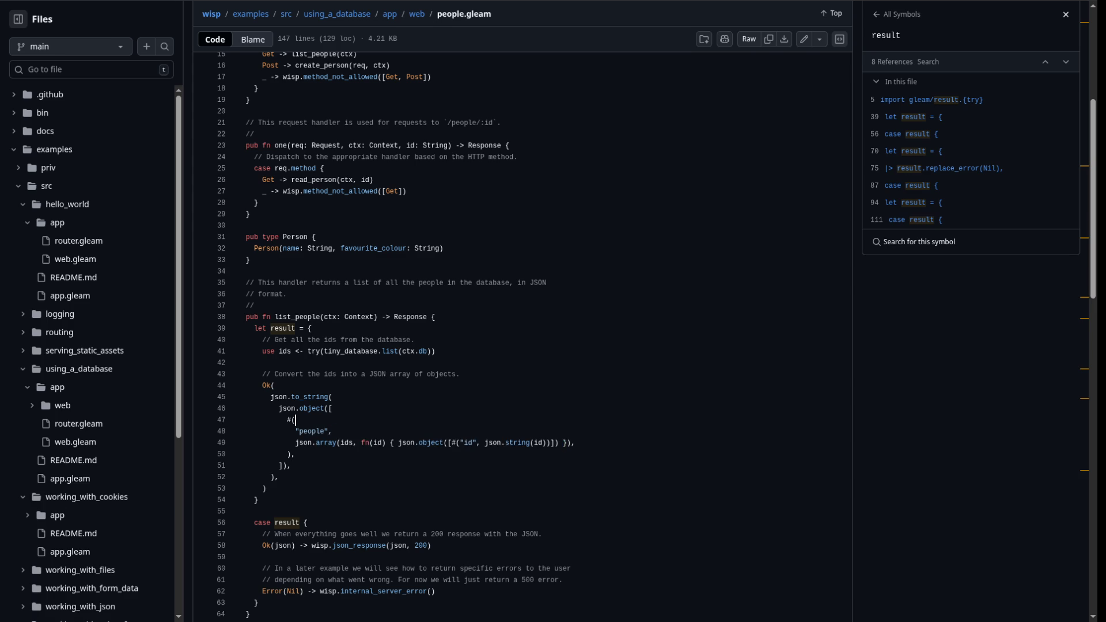
mouse_move(295, 419)
left_mouse_down()
mouse_move(285, 420)
mouse_move(293, 466)
mouse_move(295, 453)
left_mouse_up()
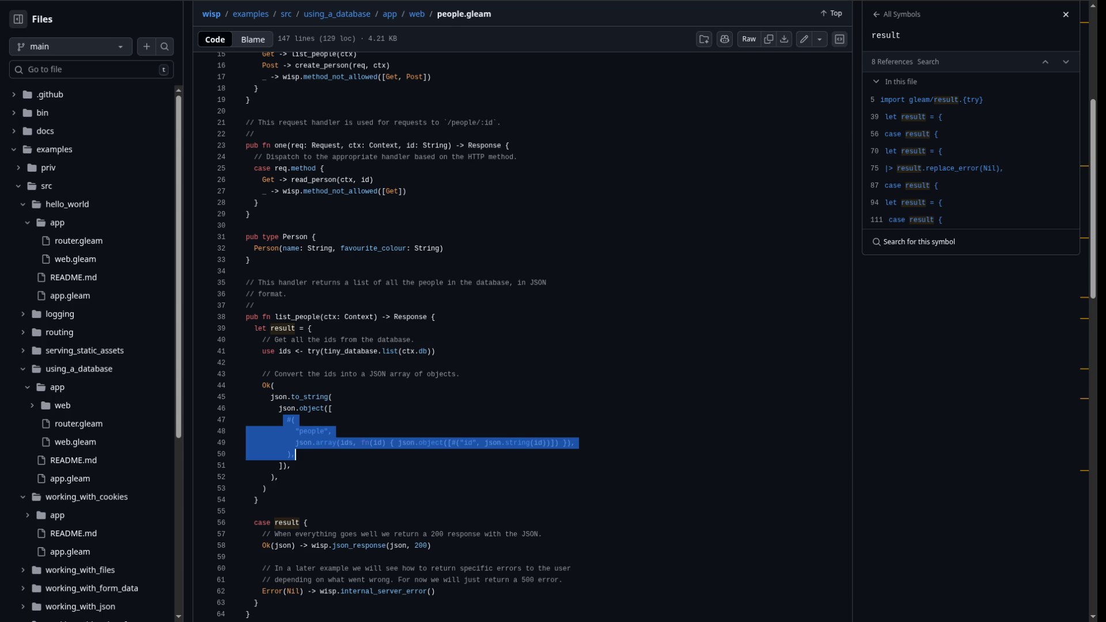
Send a {} query to Leo AI, then load the TypeScript Playground
key("ctrl+l")
type("{}")
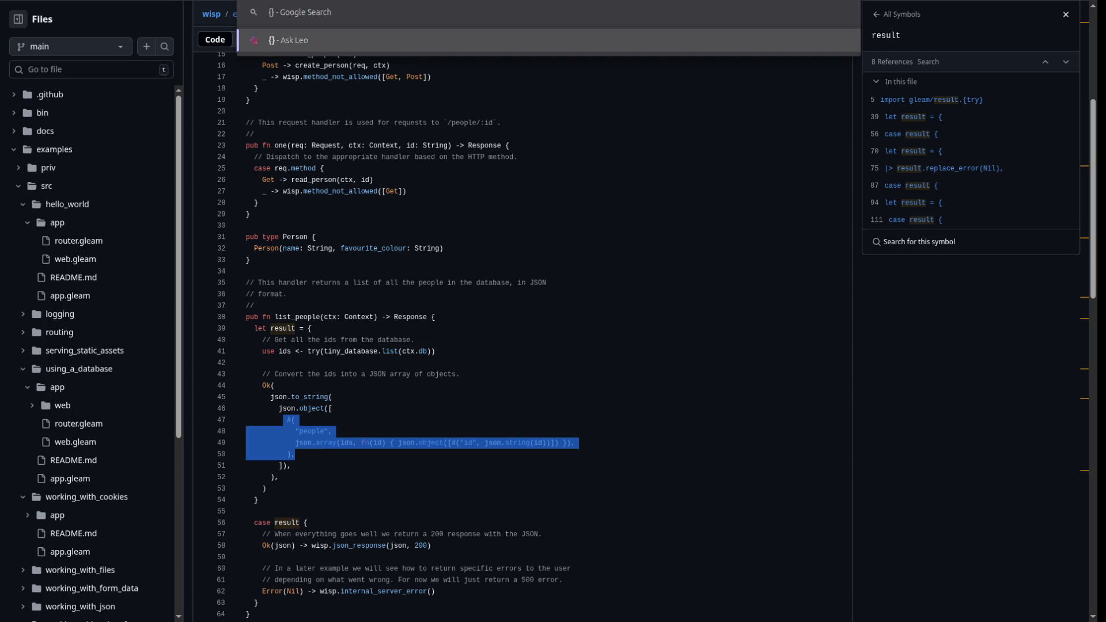
key("Return")
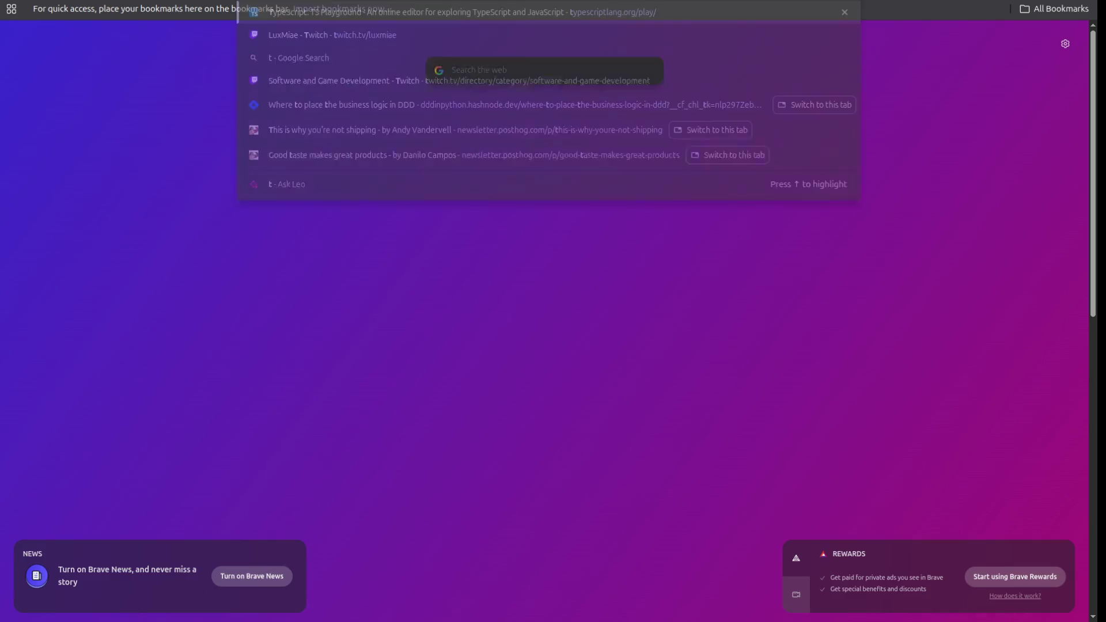
type("ypescriptlang.org/play/")
key("Return")
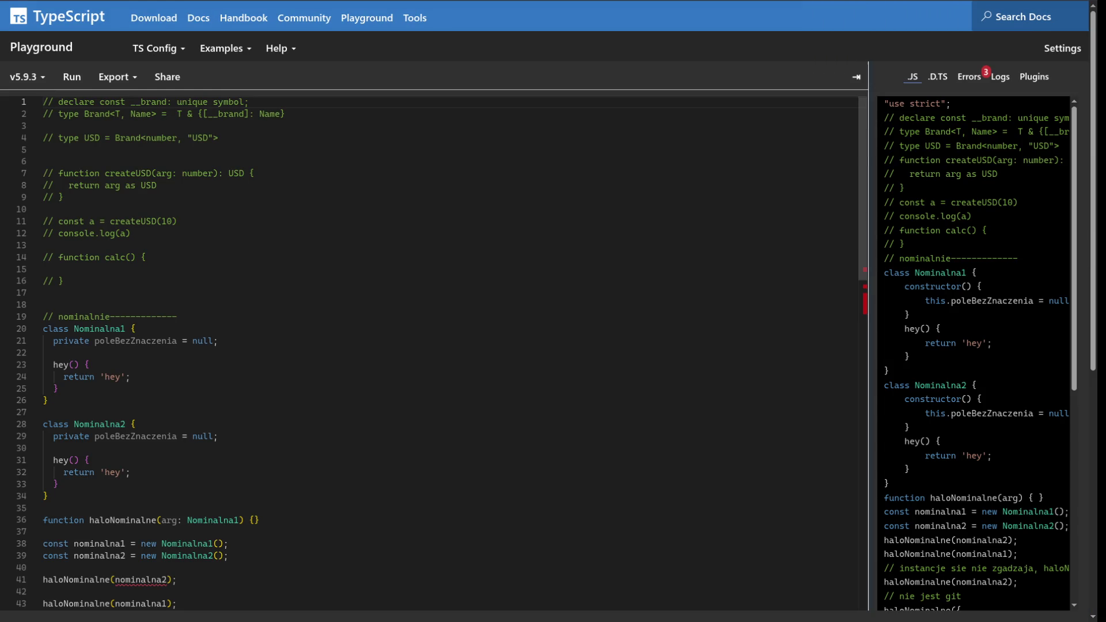
Below line 16 of the Playground code, type a brace-wrapped object with a nested dddd: { key
left_click(64, 281)
key("Return")
key("Return")
type("{")
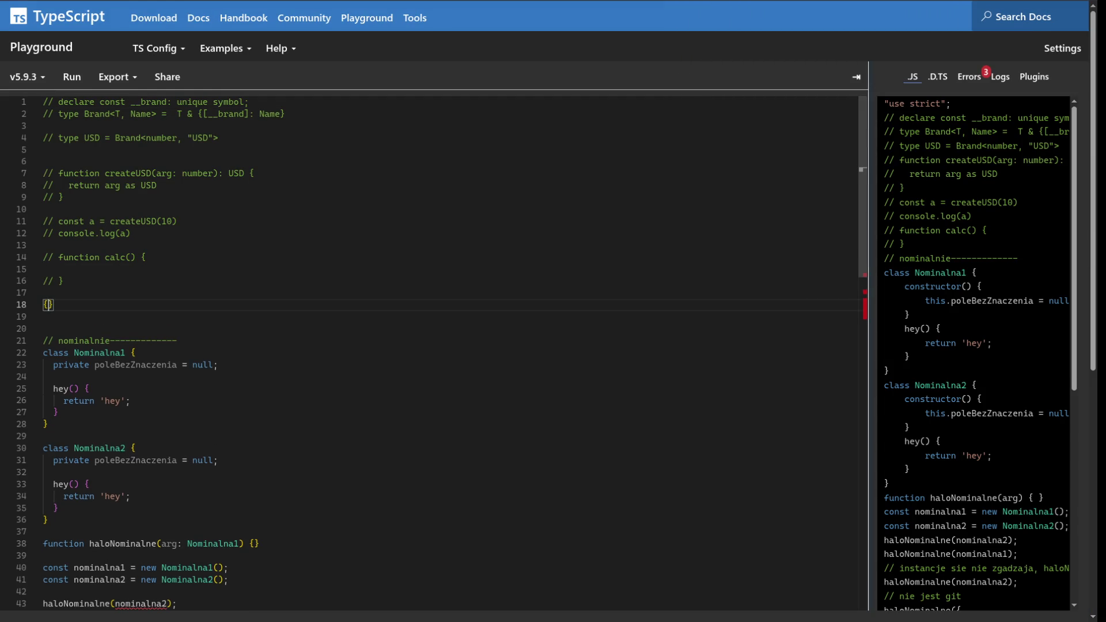
key("Return")
type("pe")
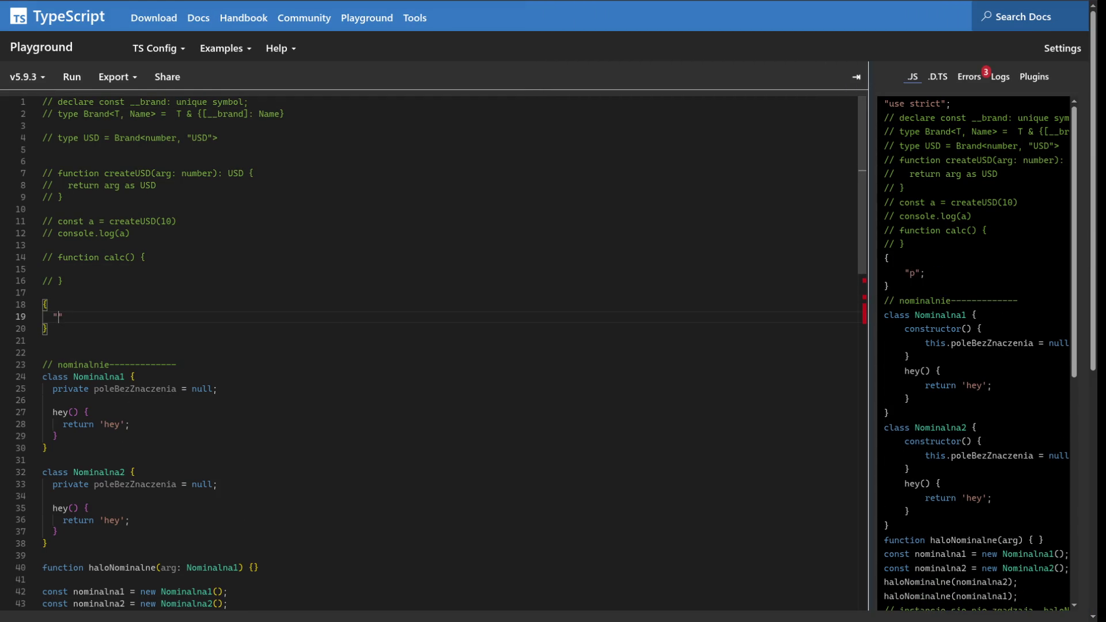
type("ople")
key("BackSpace")
key("BackSpace")
key("BackSpace")
type("dddd: {\\")
key("Return")
type("Z")
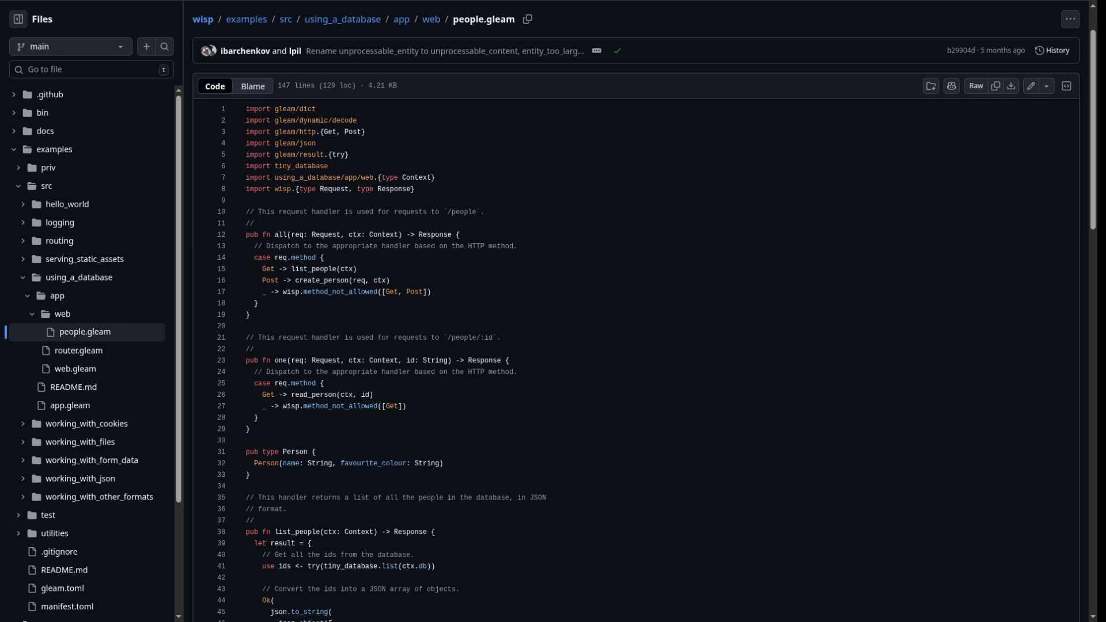
Scroll to list_people and mark the id field of each person's JSON object
scroll(633, 345, "down", 1)
scroll(633, 345, "up", 1)
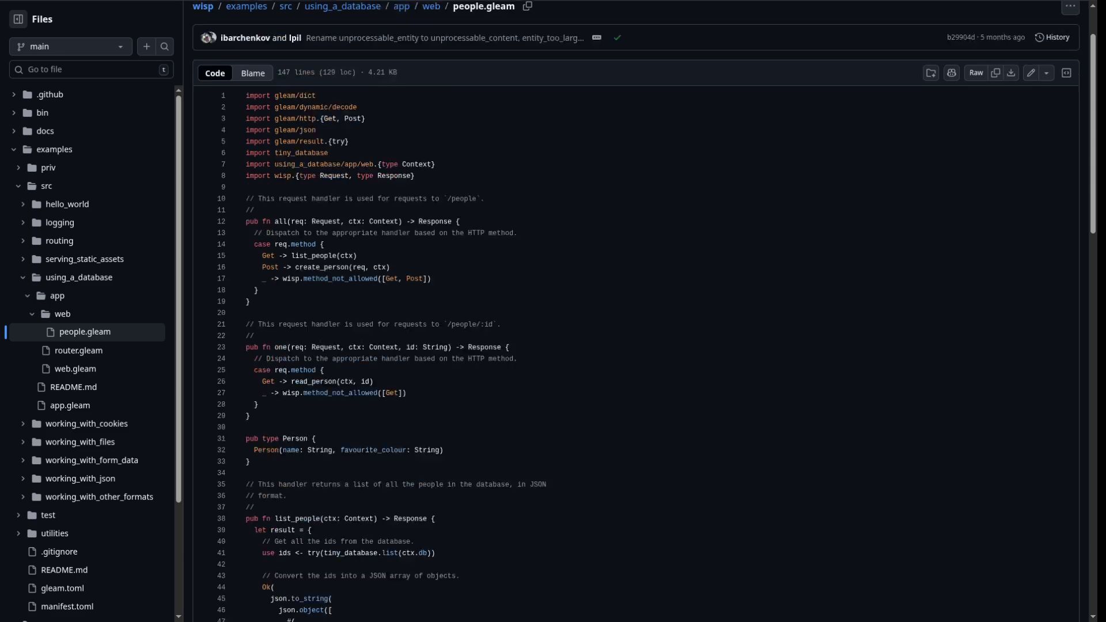
scroll(634, 334, "down", 10)
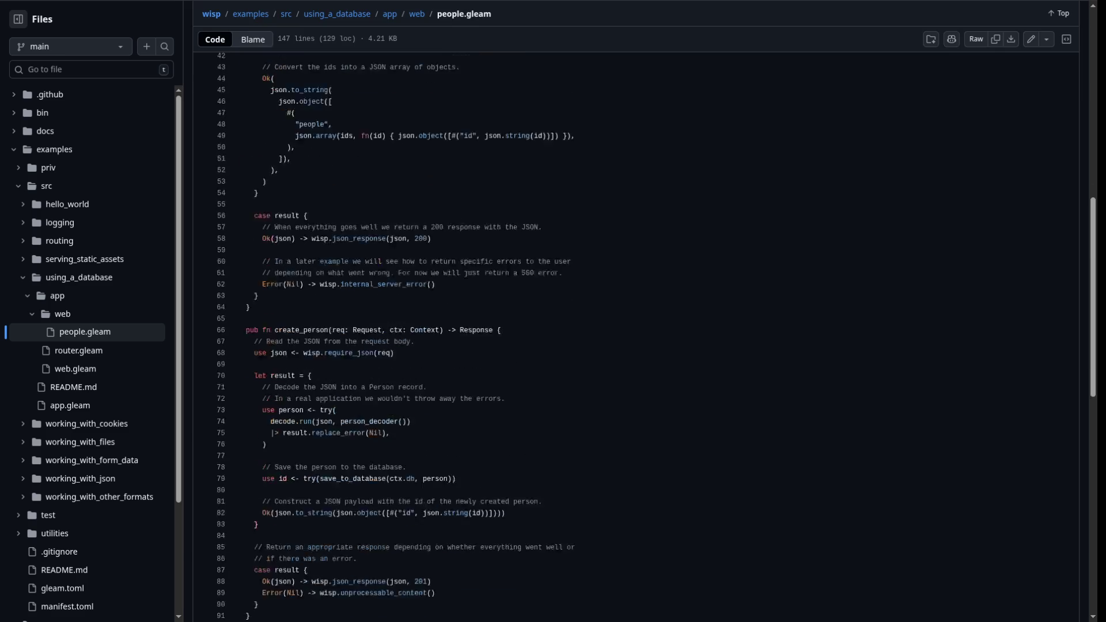
scroll(633, 334, "up", 2)
scroll(633, 334, "down", 5)
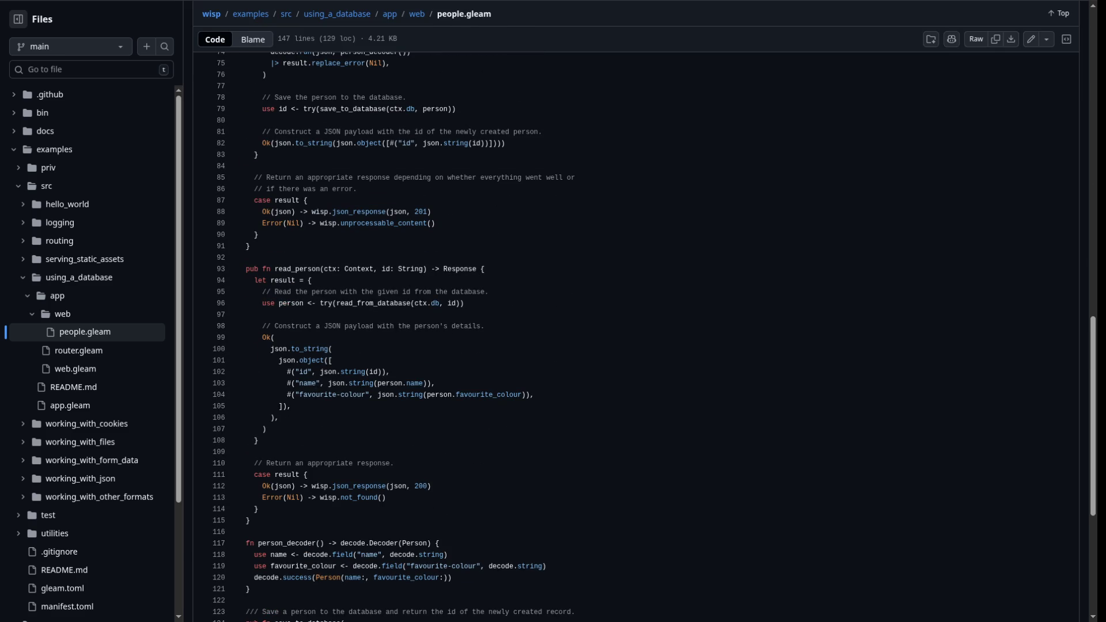
left_click_drag(287, 371, 391, 372)
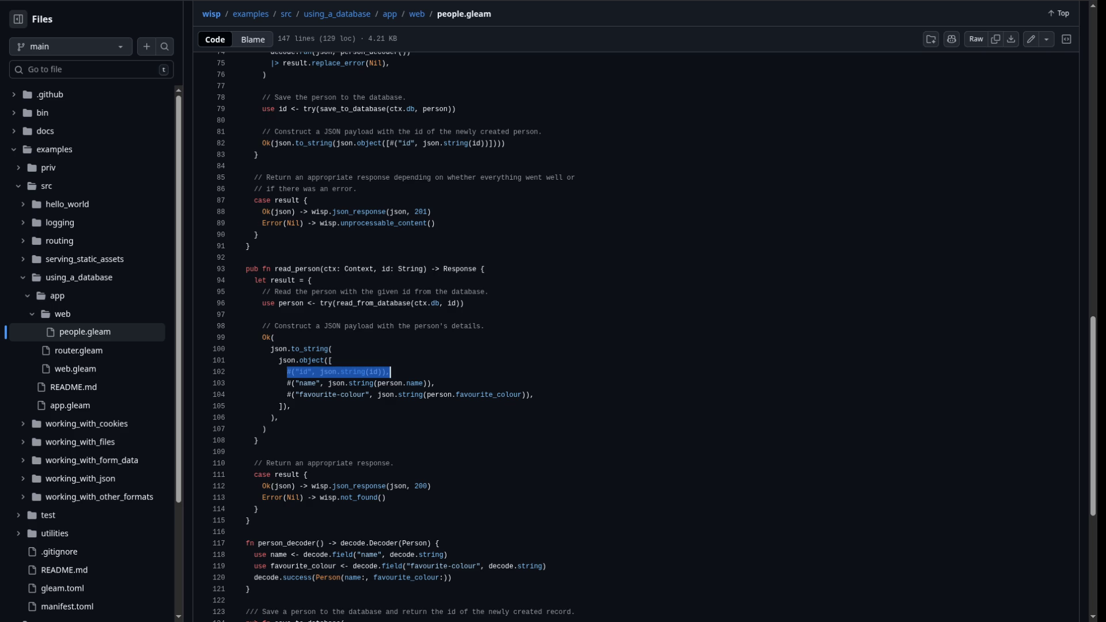
left_click(391, 372)
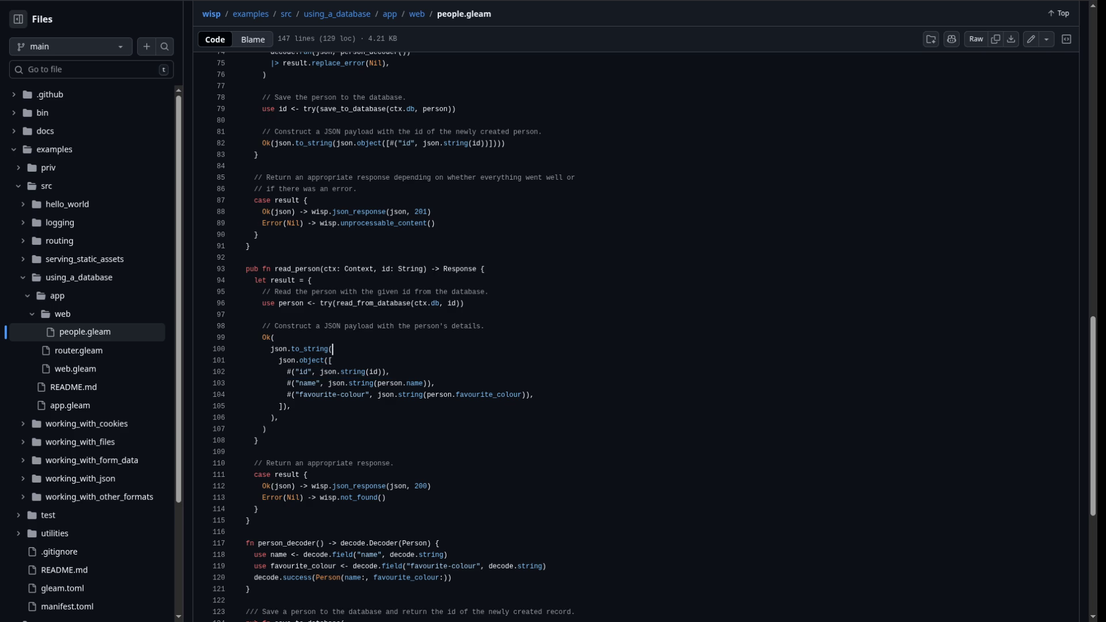
left_click_drag(274, 372, 390, 372)
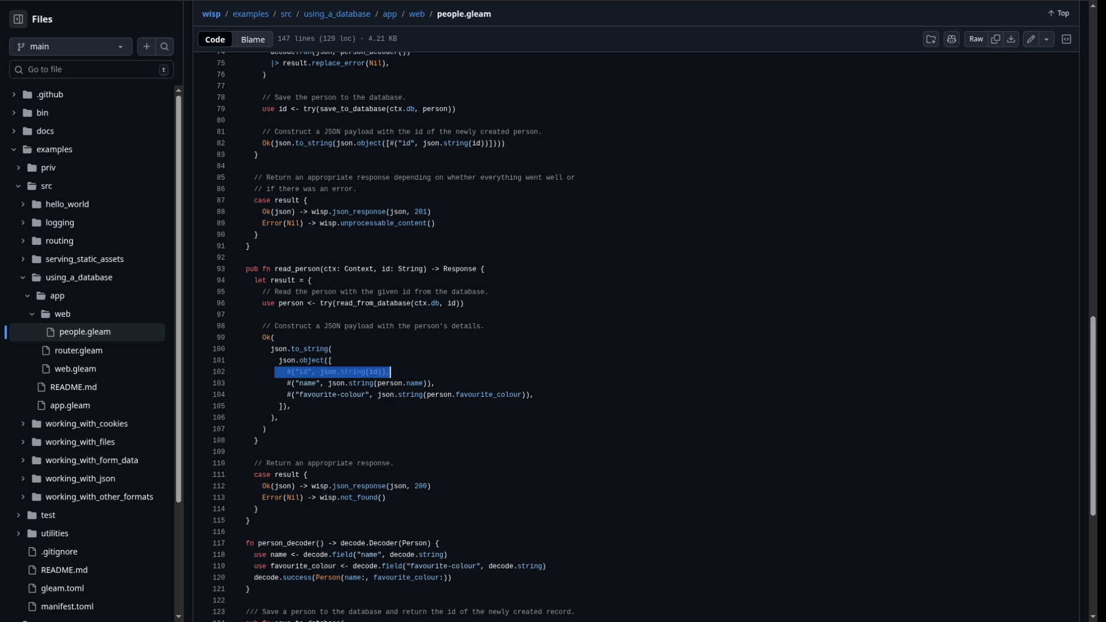
Mark the "people" key and the people array on lines 48–50
scroll(390, 372, "up", 3)
scroll(519, 337, "down", 7)
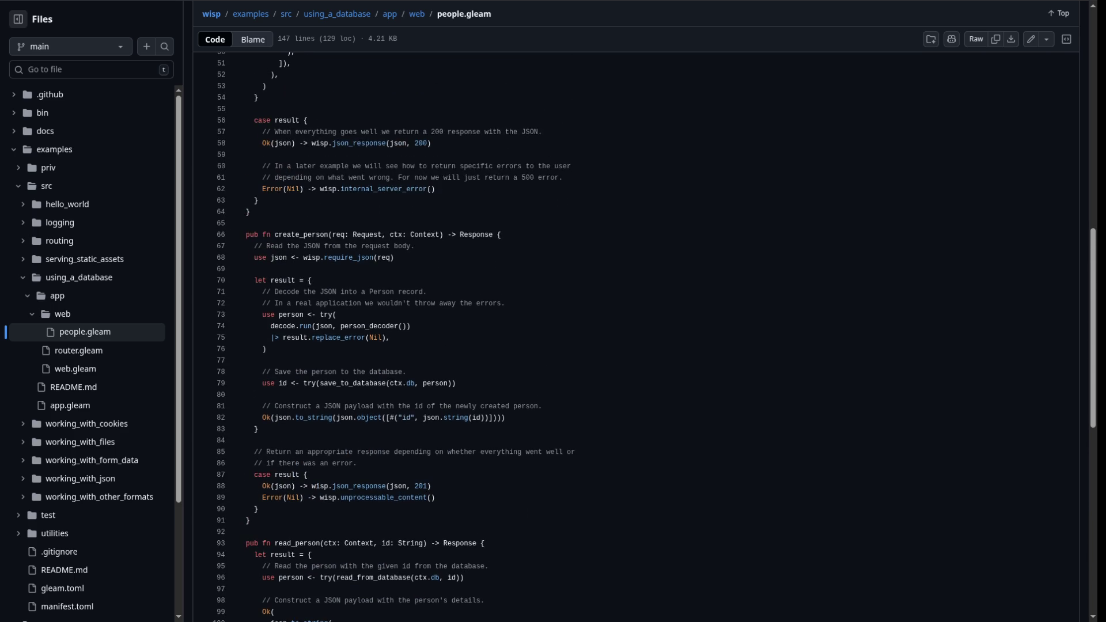
scroll(633, 337, "up", 14)
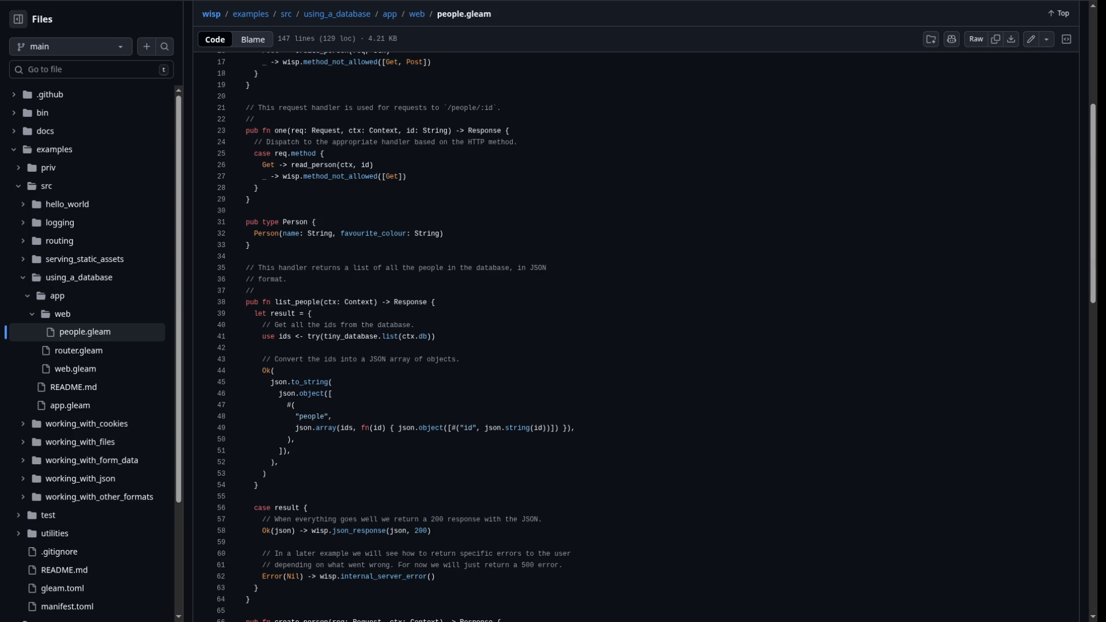
left_click_drag(286, 416, 575, 428)
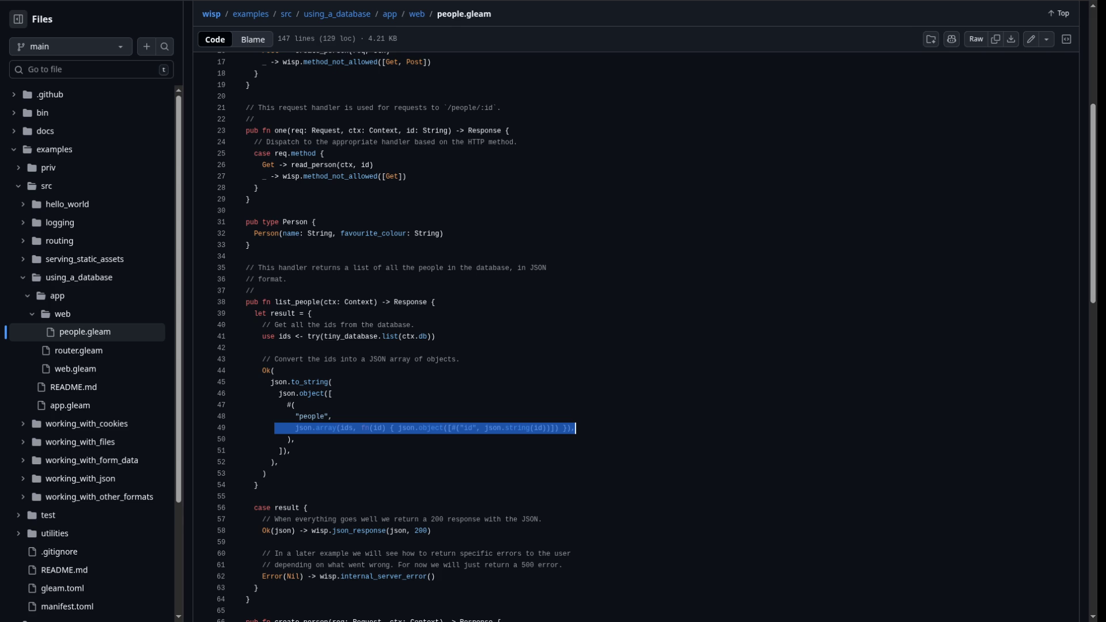
left_click(292, 450)
mouse_move(270, 439)
left_mouse_down()
mouse_move(271, 416)
mouse_move(570, 428)
mouse_move(271, 416)
mouse_move(251, 428)
mouse_move(270, 439)
left_mouse_up()
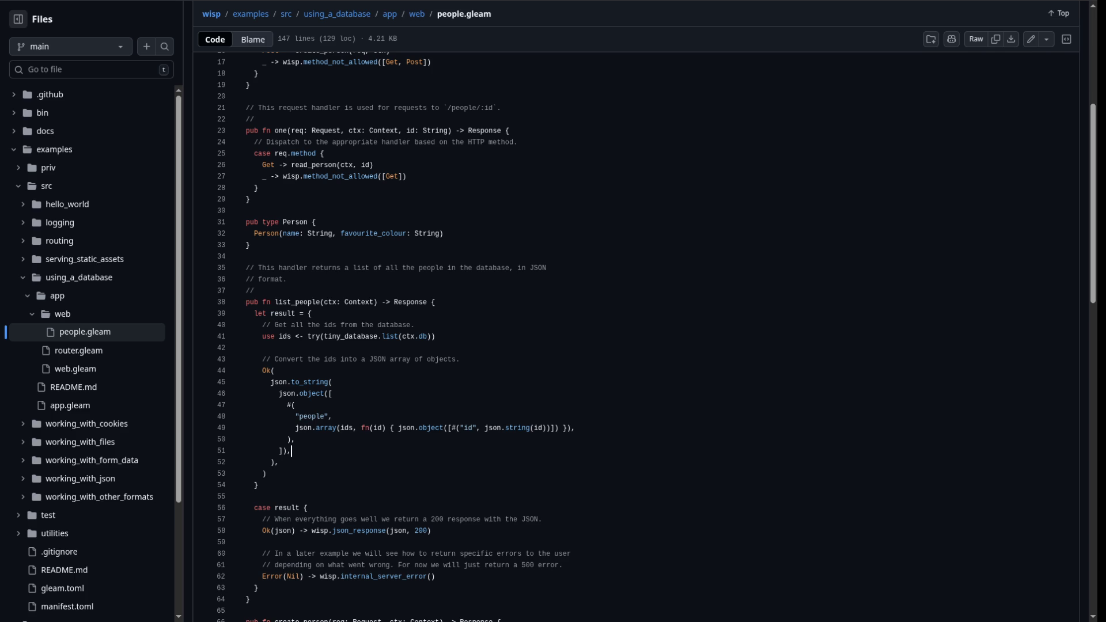
scroll(634, 337, "down", 4)
scroll(633, 337, "up", 4)
scroll(633, 337, "down", 4)
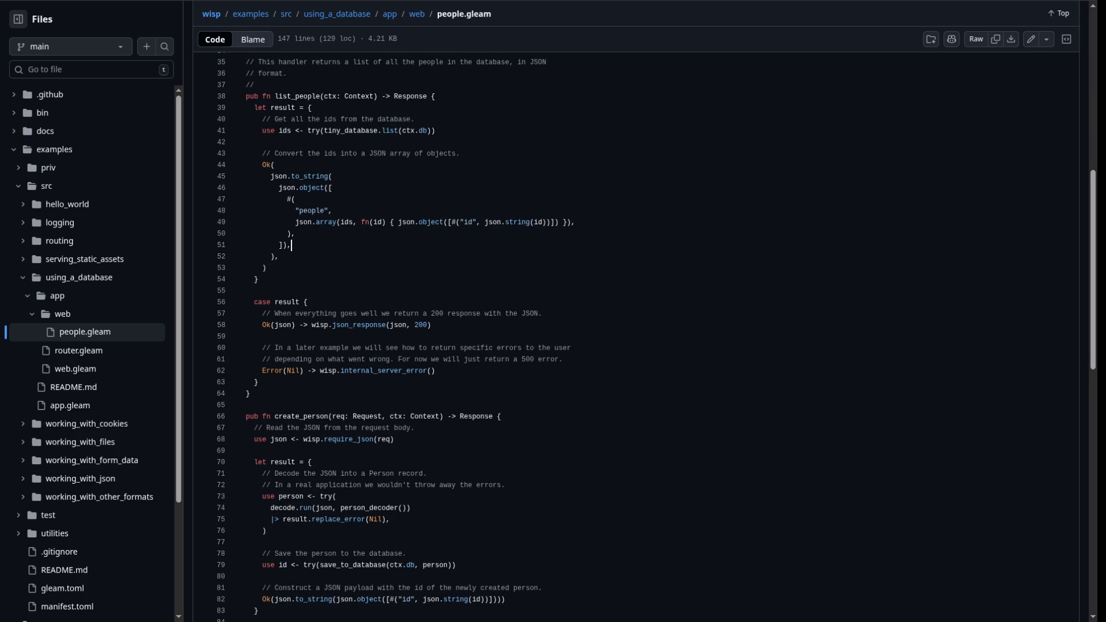
scroll(634, 337, "up", 3)
left_click_drag(300, 244, 267, 233)
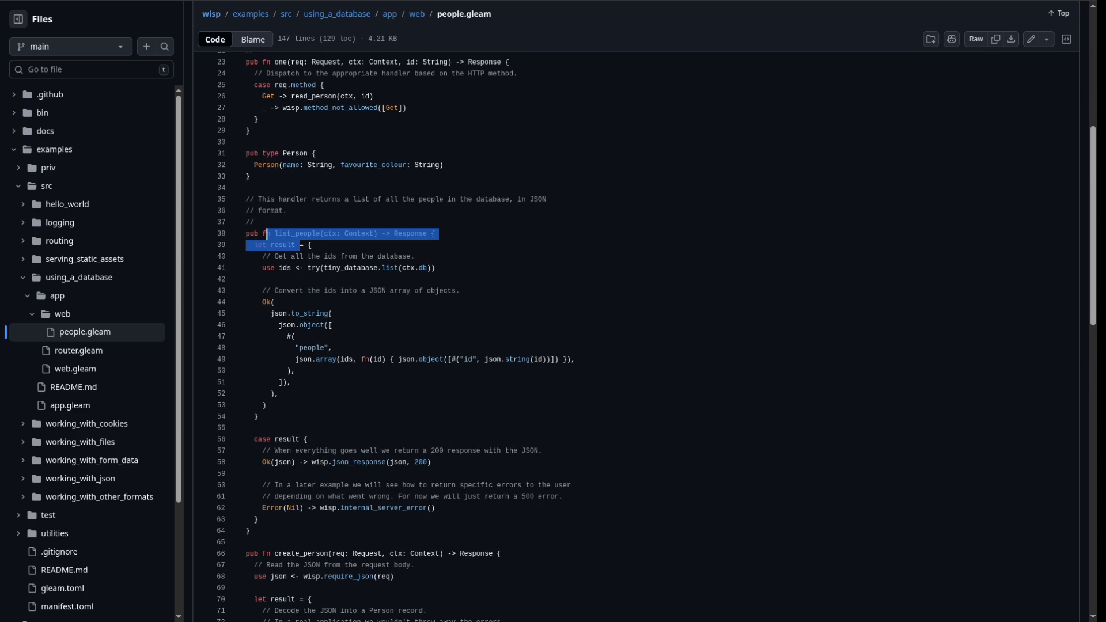
triple_click(345, 462)
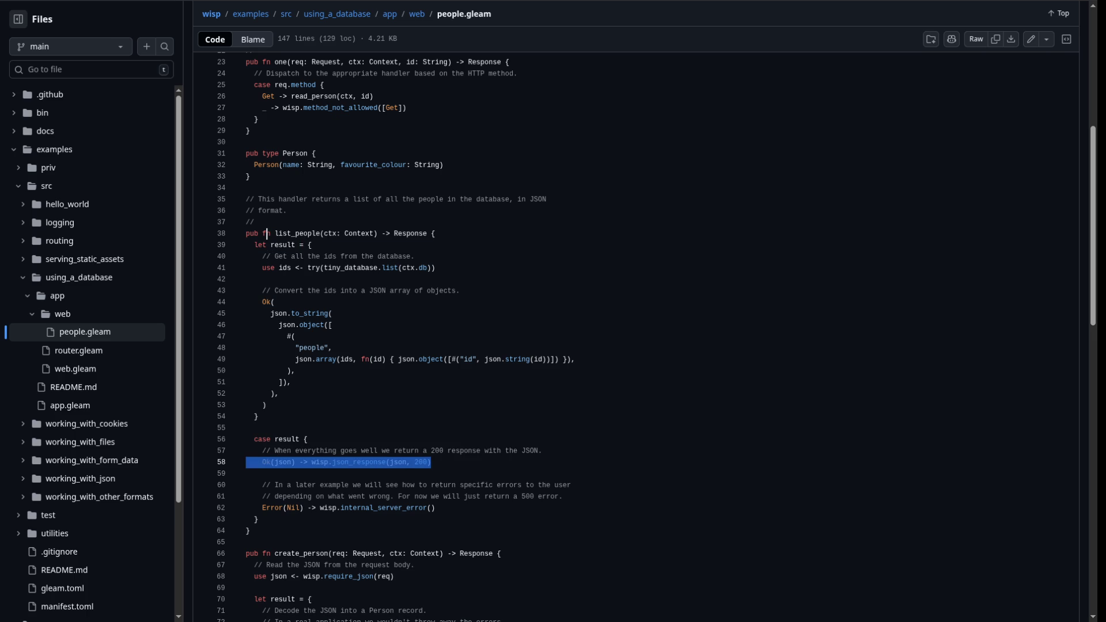
left_click_drag(246, 496, 435, 508)
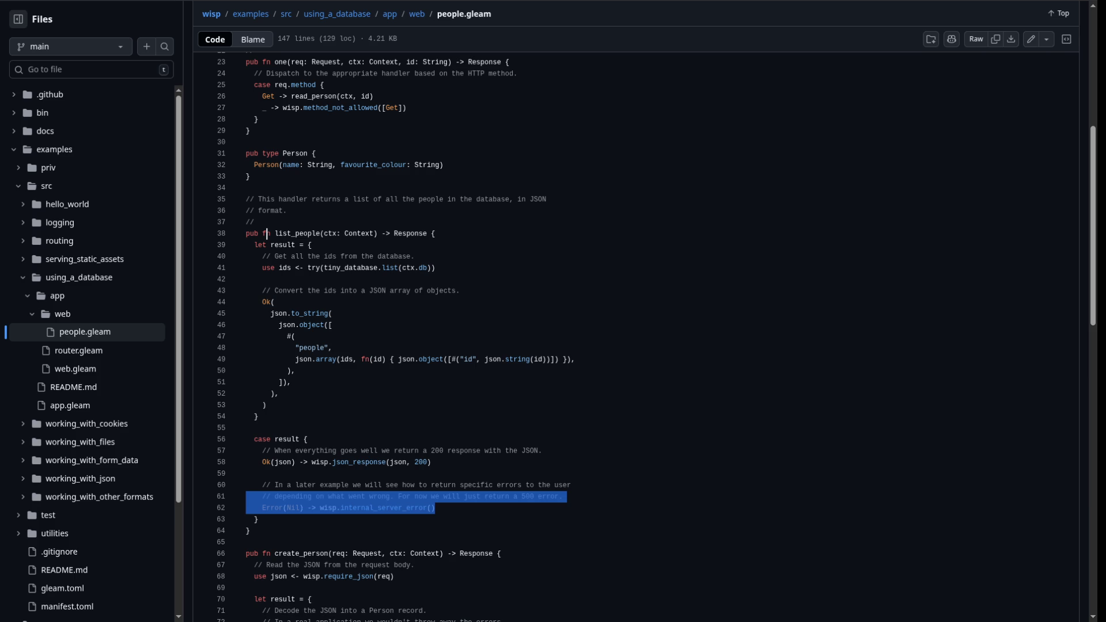
left_click_drag(424, 233, 394, 233)
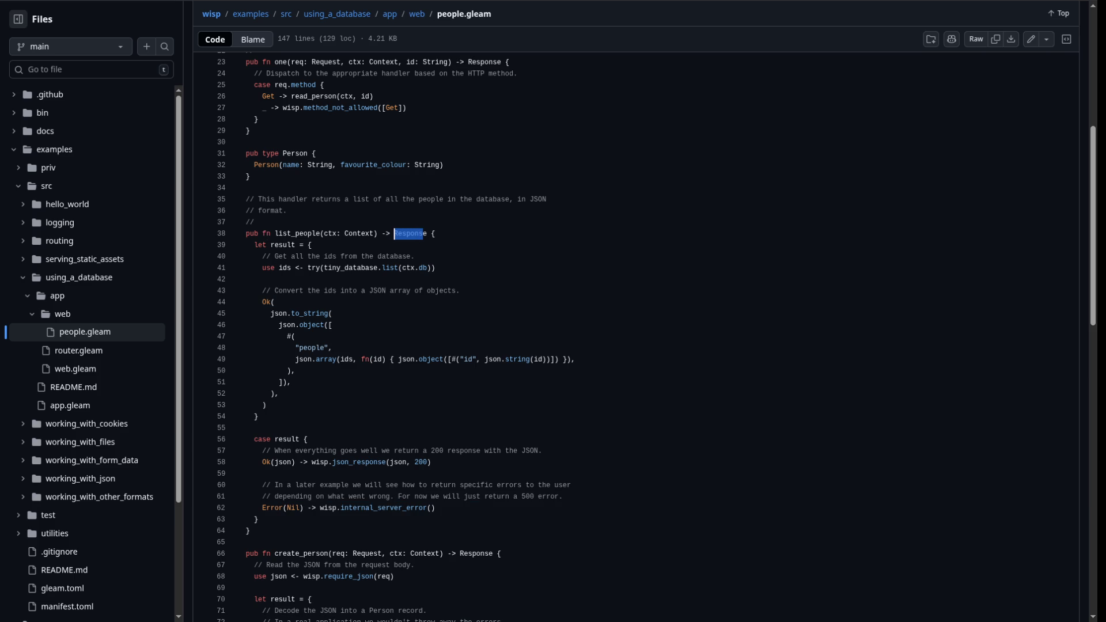
mouse_move(431, 462)
left_mouse_down()
mouse_move(332, 450)
mouse_move(309, 461)
mouse_move(277, 439)
mouse_move(300, 439)
left_mouse_up()
mouse_move(319, 507)
left_mouse_down()
mouse_move(258, 520)
mouse_move(436, 507)
left_mouse_up()
scroll(403, 337, "down", 3)
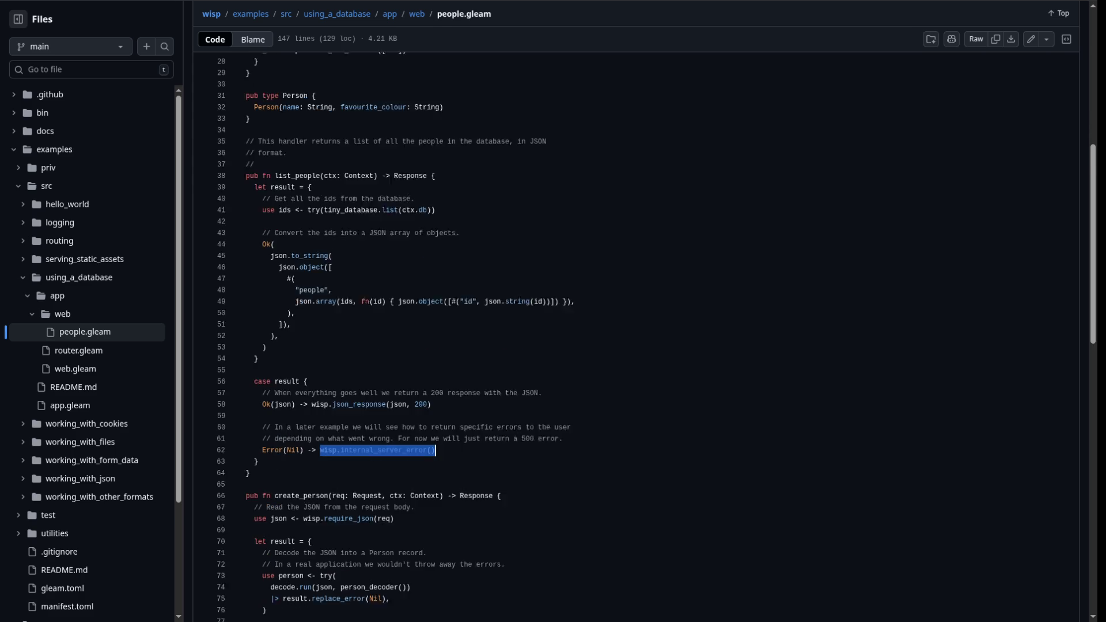
scroll(403, 337, "up", 4)
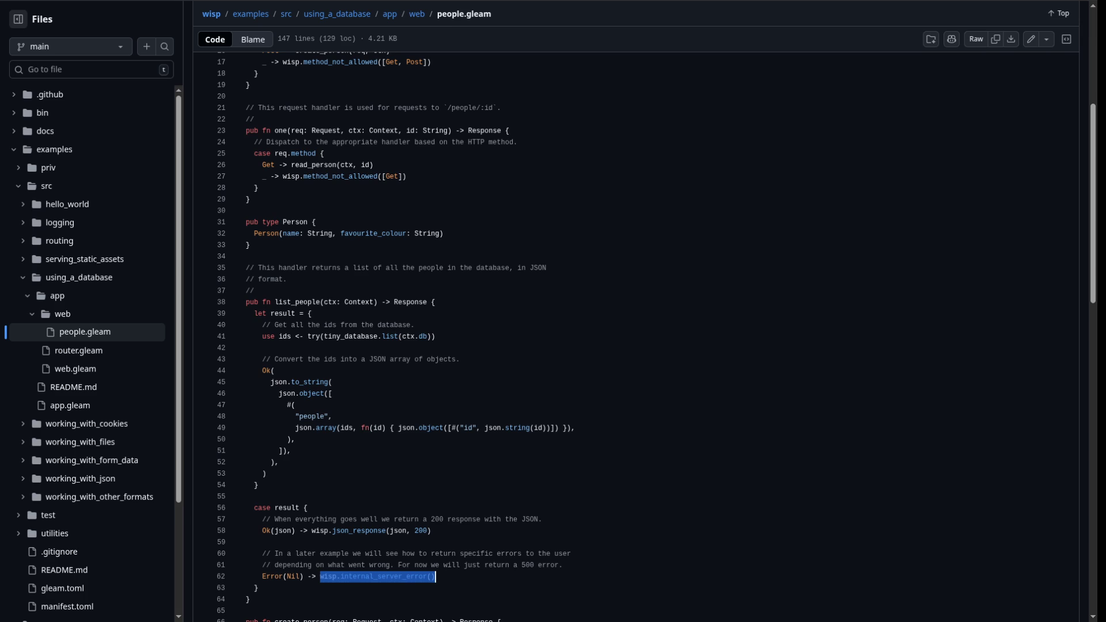
scroll(403, 338, "down", 3)
scroll(403, 338, "up", 1)
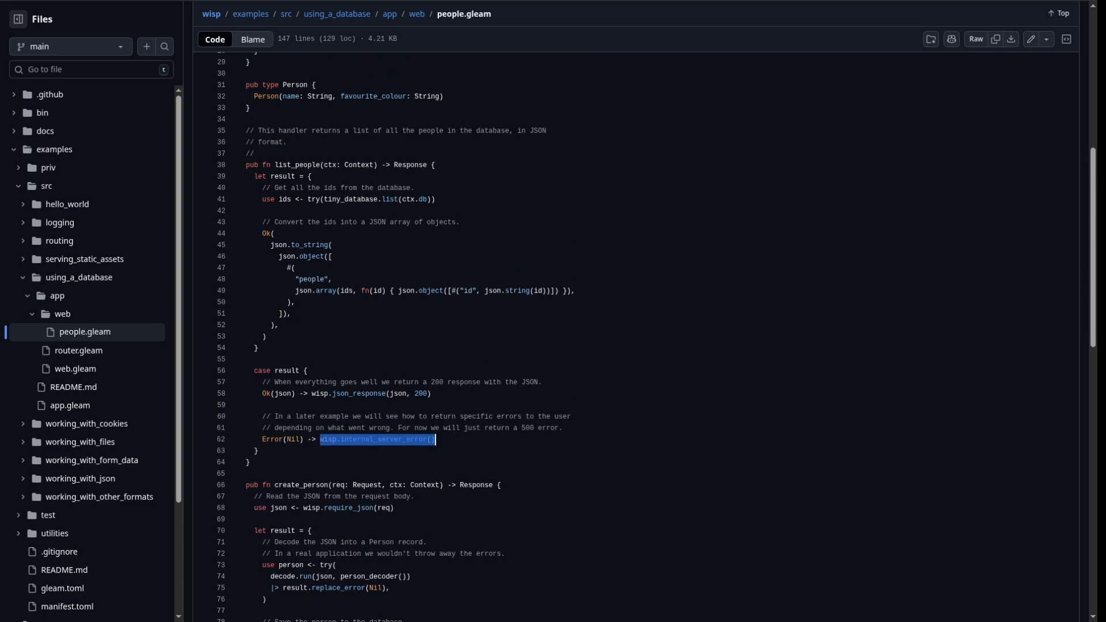
key("shift+Up")
key("shift+Up")
key("shift+Up")
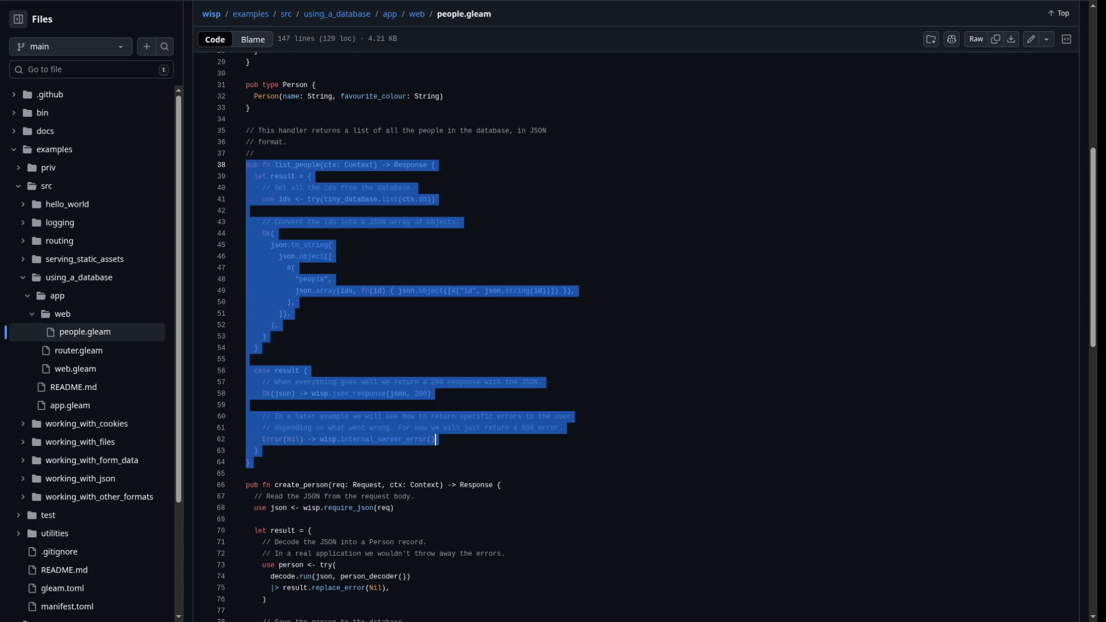
left_click(258, 348)
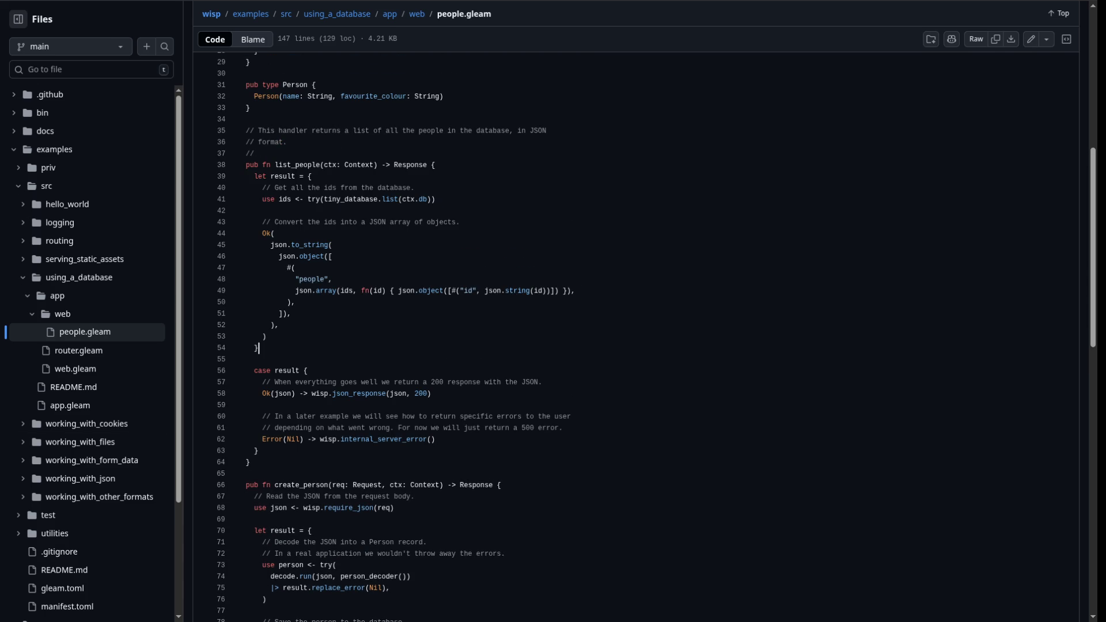
left_click(247, 360)
left_click_drag(432, 165, 394, 166)
mouse_move(435, 440)
left_mouse_down()
mouse_move(248, 393)
mouse_move(247, 382)
left_mouse_up()
left_click(266, 336)
scroll(403, 334, "down", 5)
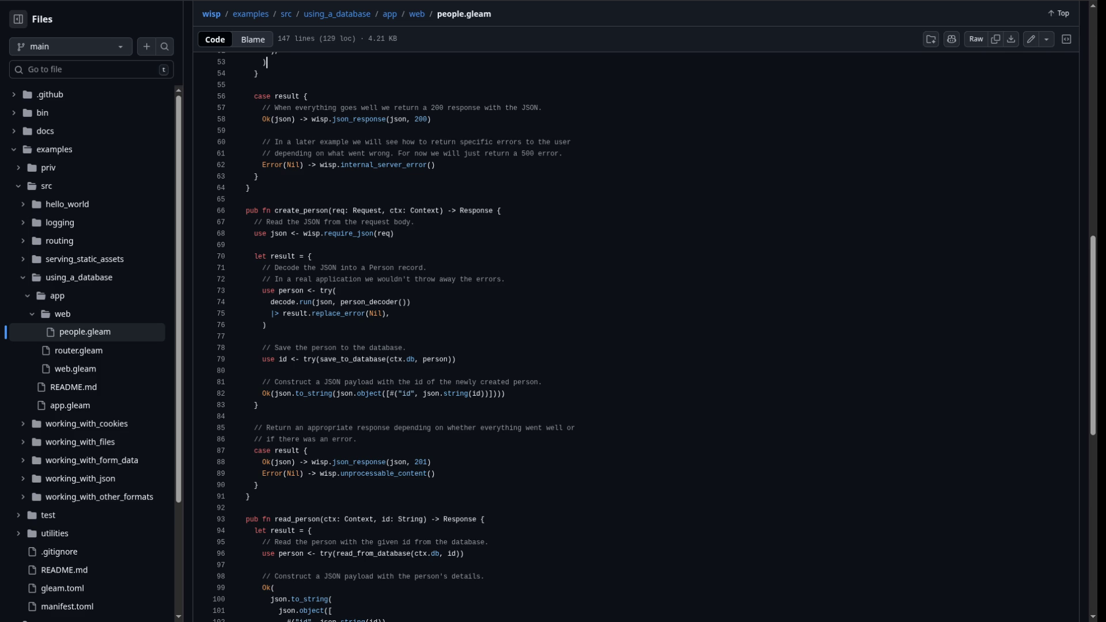
Mark the pipe on line 75 and list every reference to result in people.gleam
left_click_drag(280, 313, 271, 313)
scroll(394, 337, "up", 2)
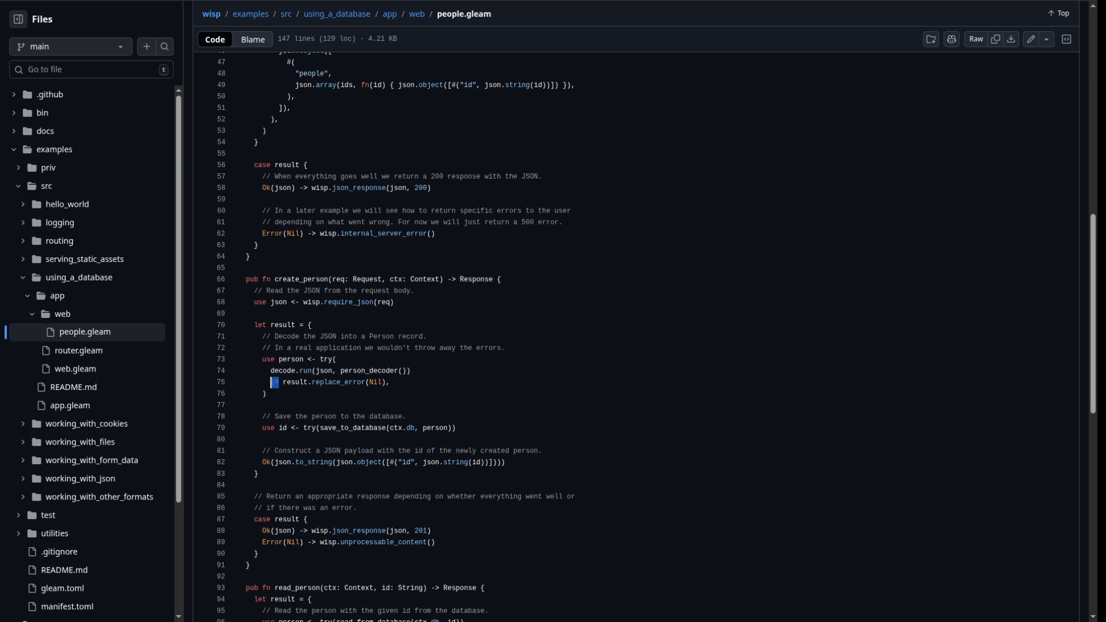
left_click(284, 382)
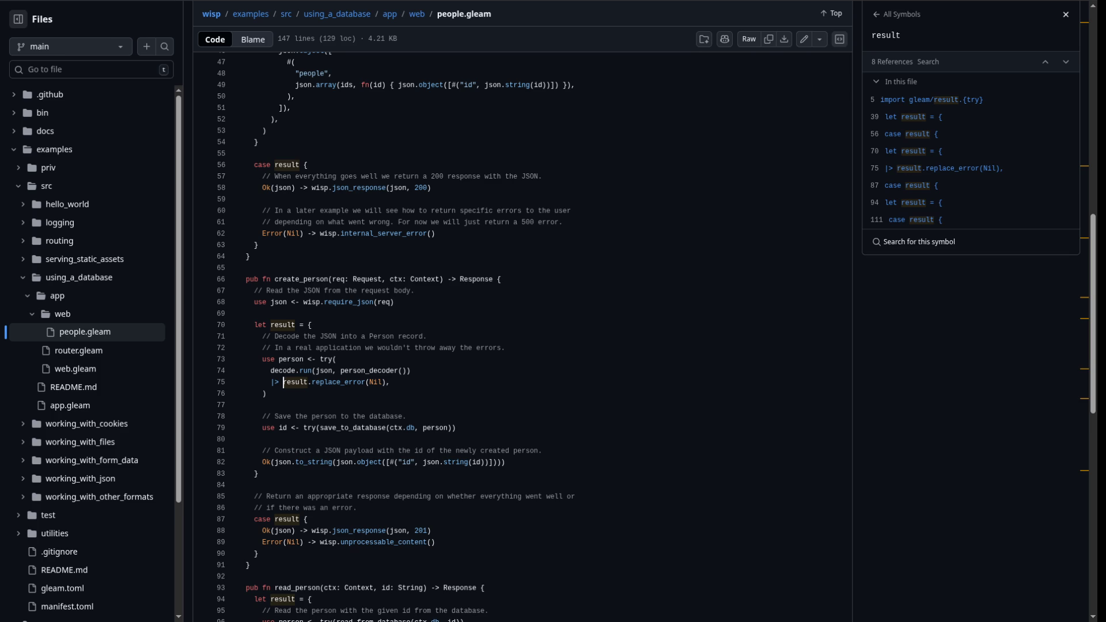
left_click(394, 302)
left_click_drag(249, 462, 506, 461)
mouse_move(456, 427)
left_mouse_down()
mouse_move(245, 427)
mouse_move(336, 358)
mouse_move(504, 347)
left_mouse_up()
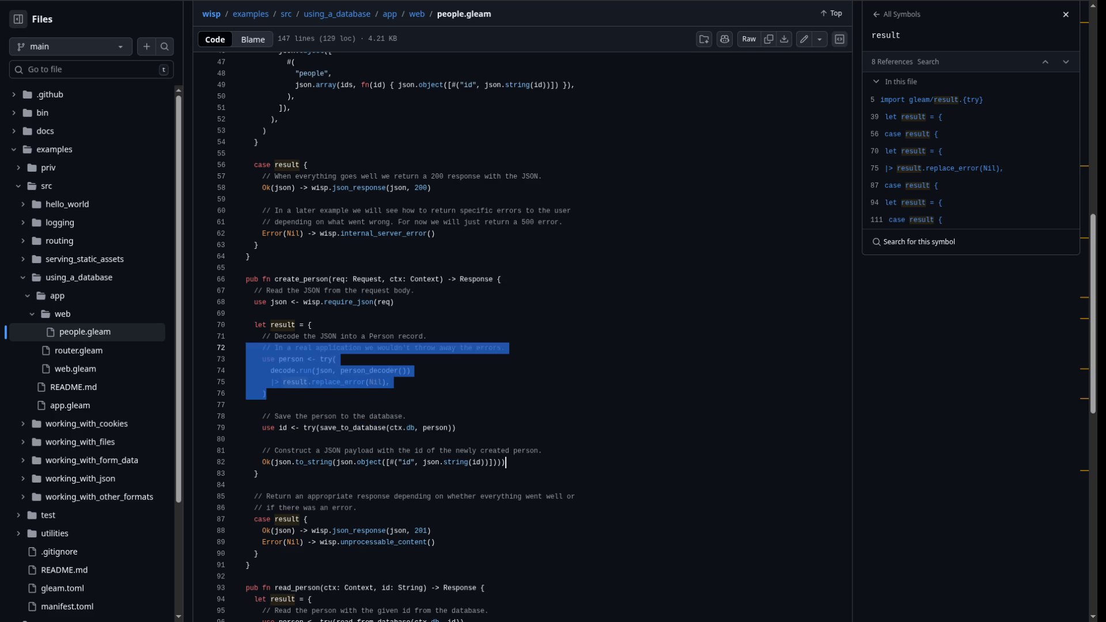
left_click(403, 348)
scroll(522, 337, "down", 2)
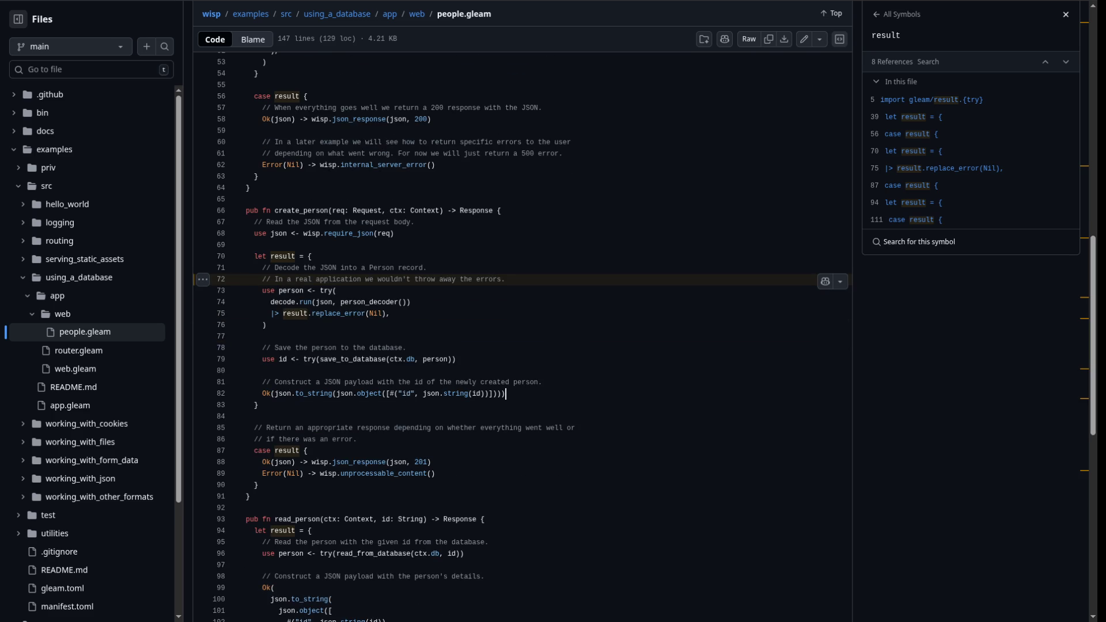
left_click_drag(259, 485, 247, 439)
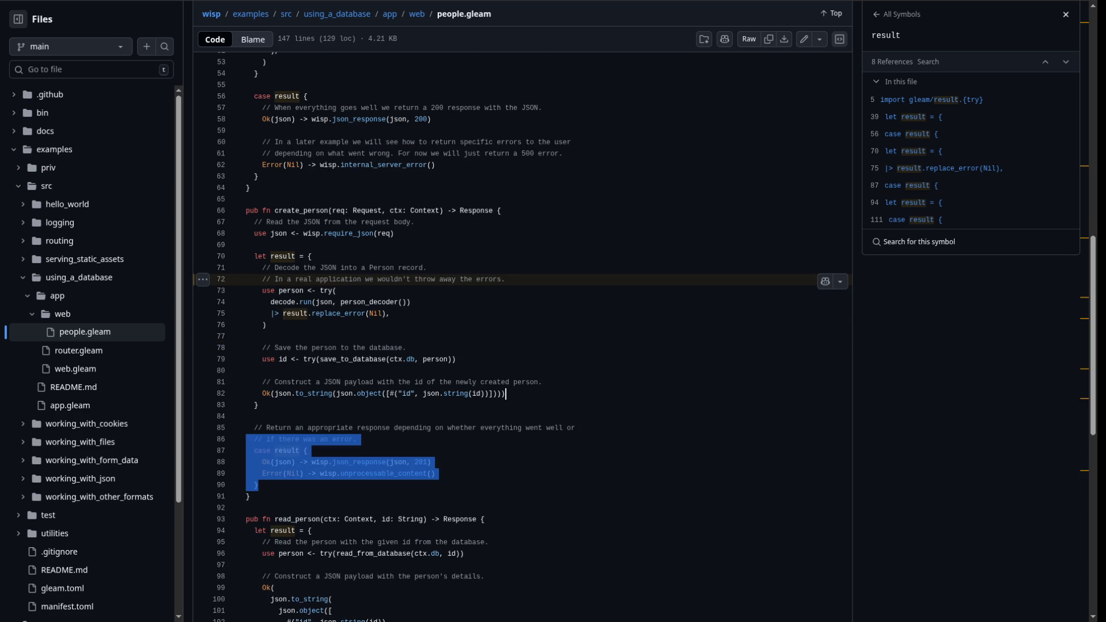
mouse_move(455, 358)
left_mouse_down()
mouse_move(311, 348)
mouse_move(247, 359)
mouse_move(316, 359)
left_mouse_up()
left_click(263, 359)
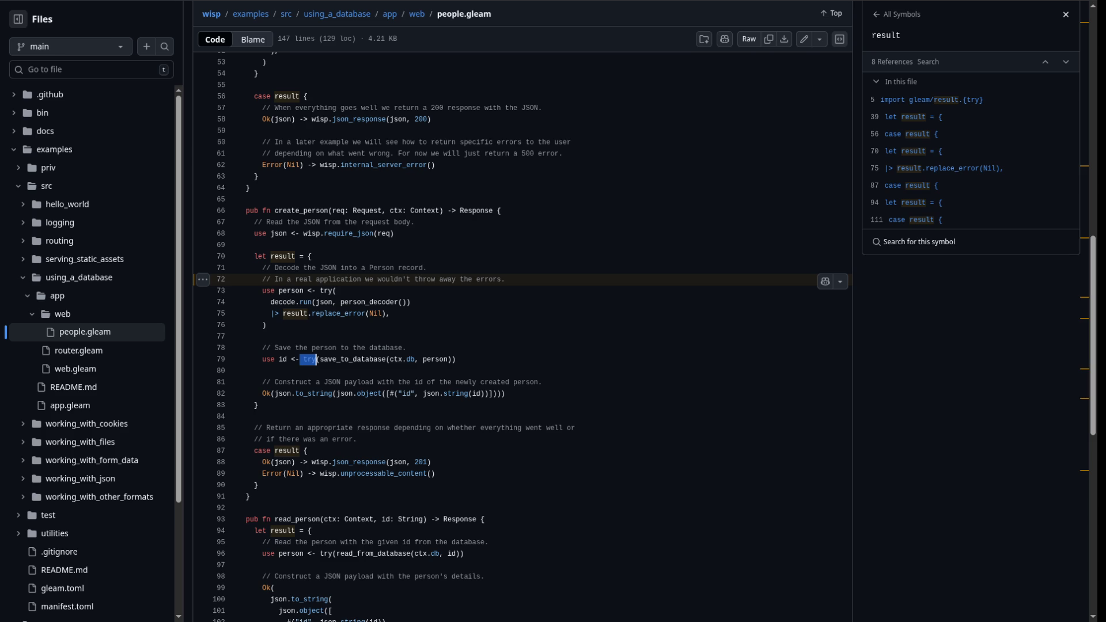
left_click(247, 336)
left_click(246, 337)
left_click(246, 336)
key("shift+Up")
key("shift+Up")
key("shift+Up")
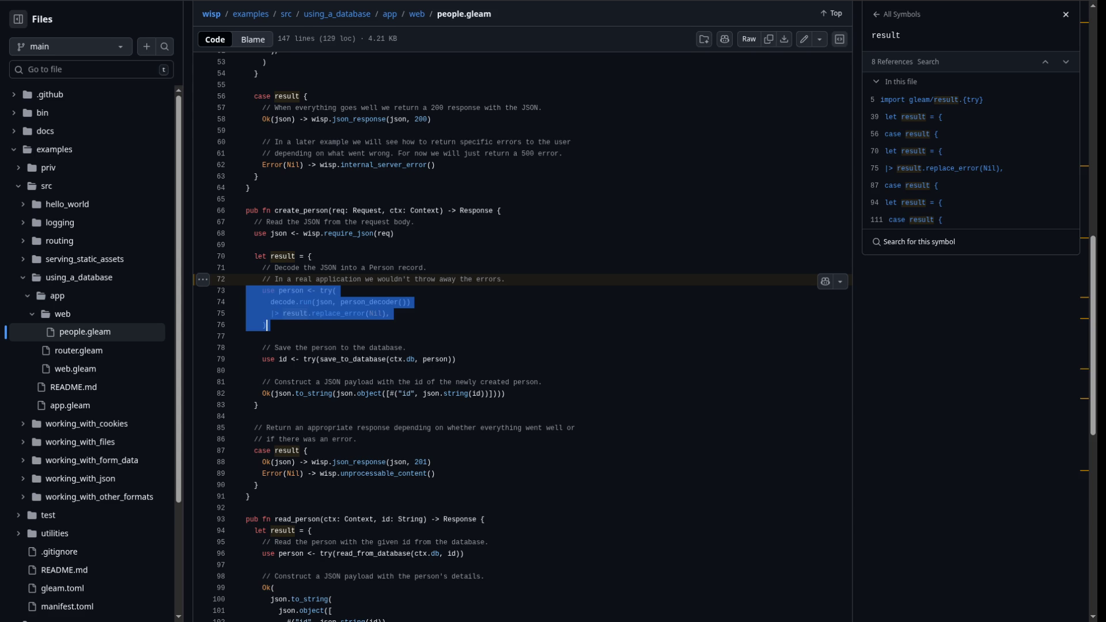
left_click(246, 336)
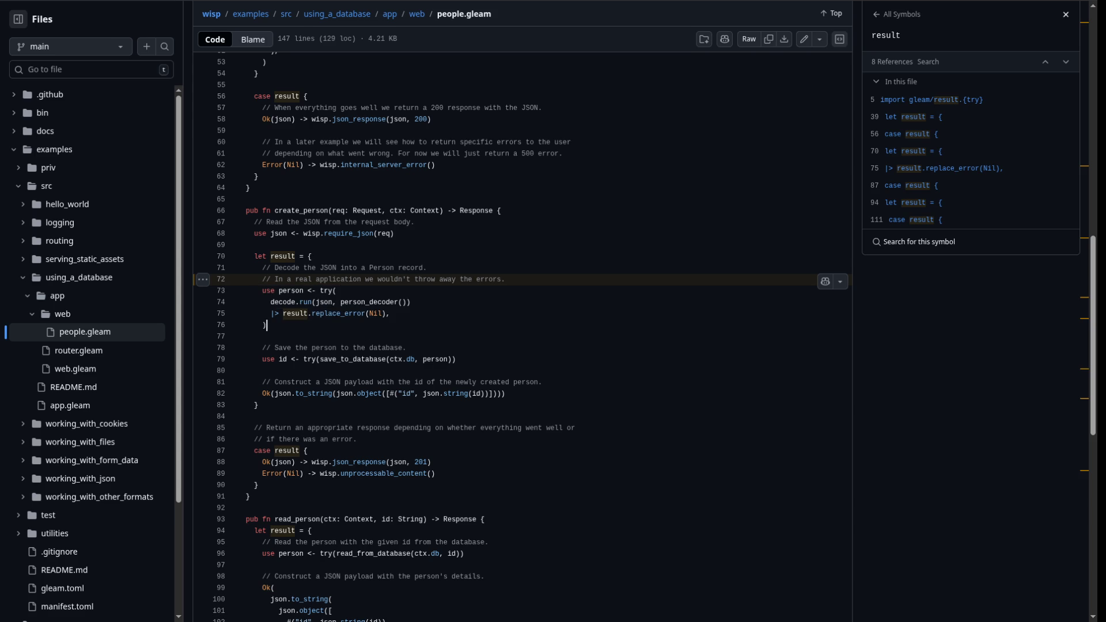
mouse_move(321, 291)
left_mouse_down()
mouse_move(392, 314)
mouse_move(266, 326)
left_mouse_up()
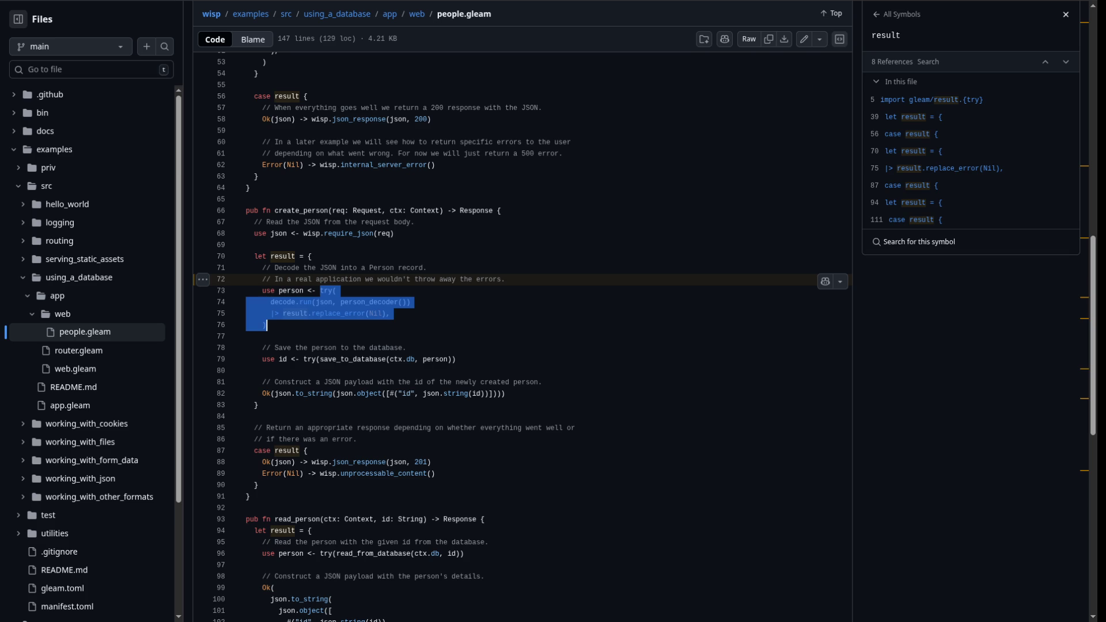
left_click(267, 302)
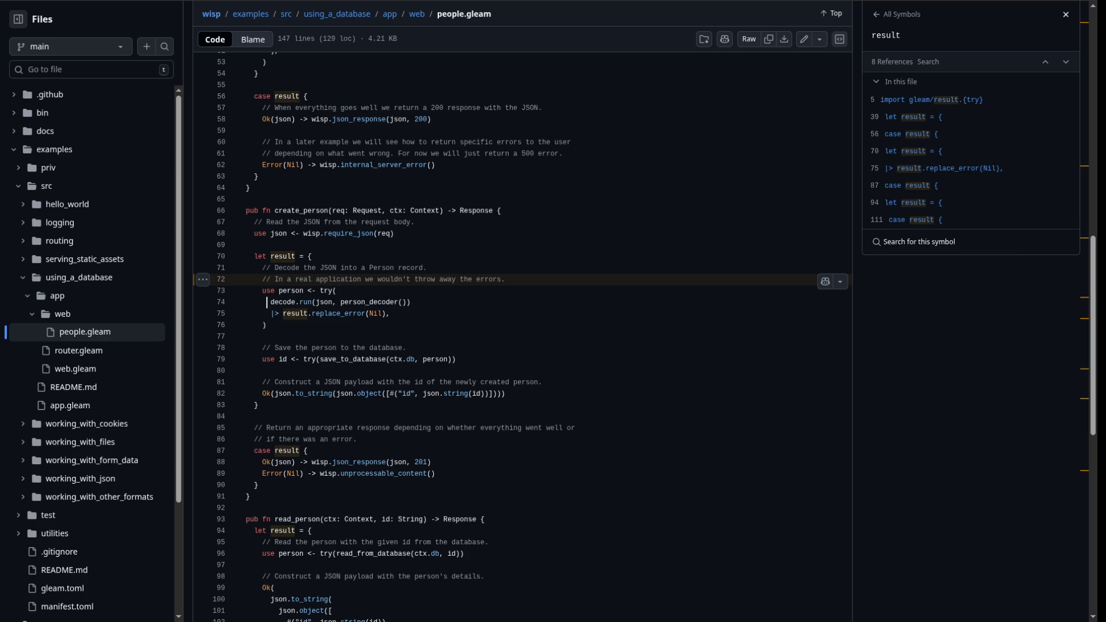
left_click_drag(394, 233, 247, 234)
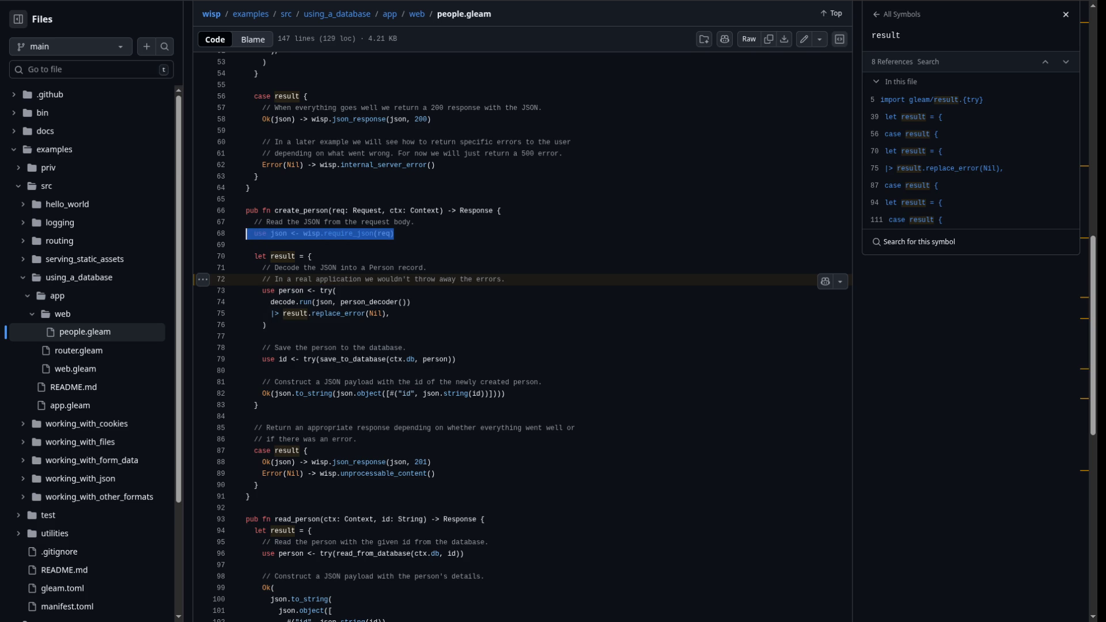
scroll(522, 337, "down", 5)
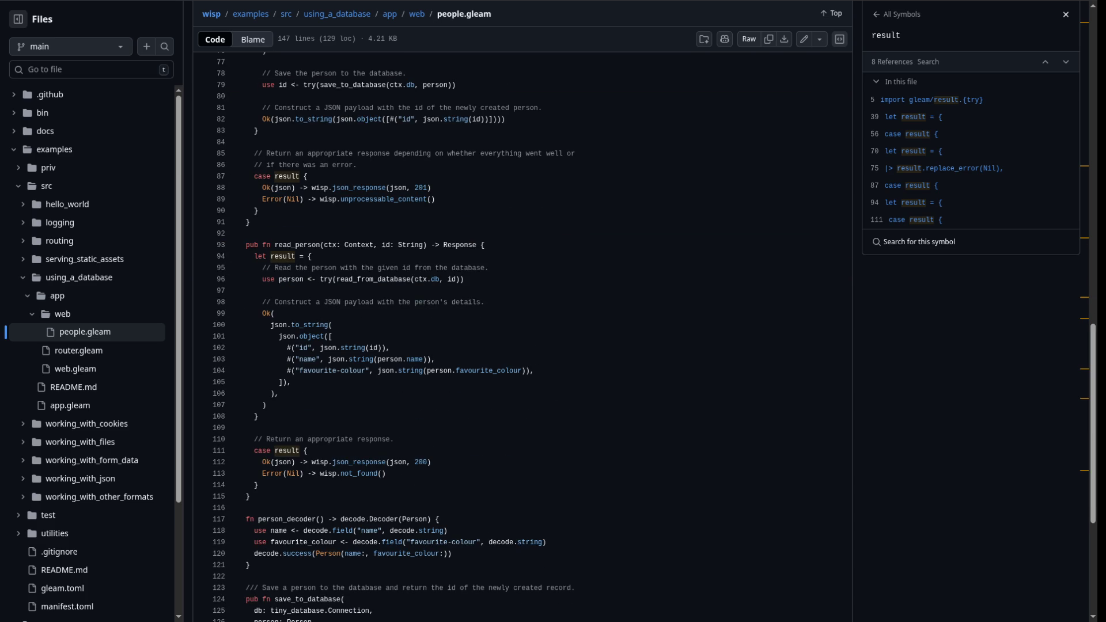
scroll(521, 337, "down", 4)
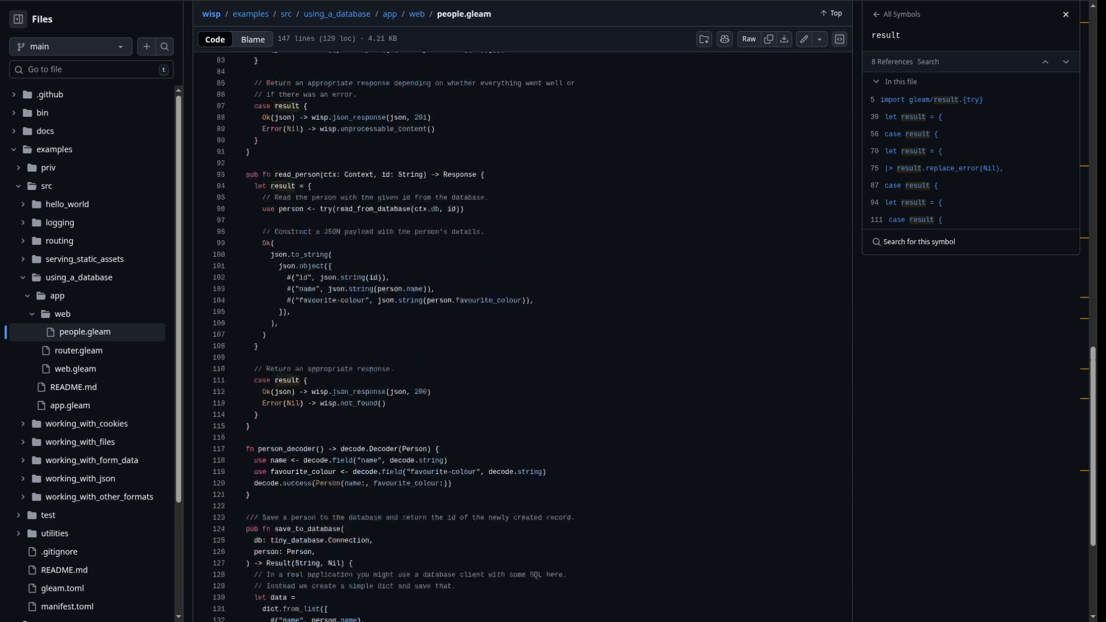
scroll(522, 337, "up", 3)
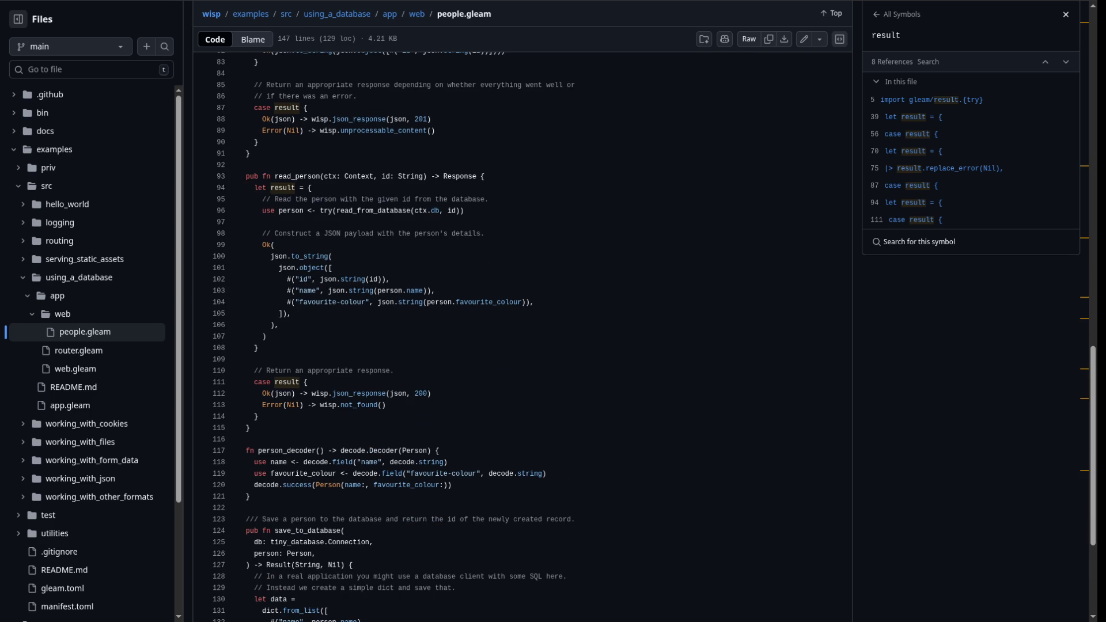
scroll(521, 336, "down", 3)
left_click_drag(266, 427, 352, 427)
key("Page_Up")
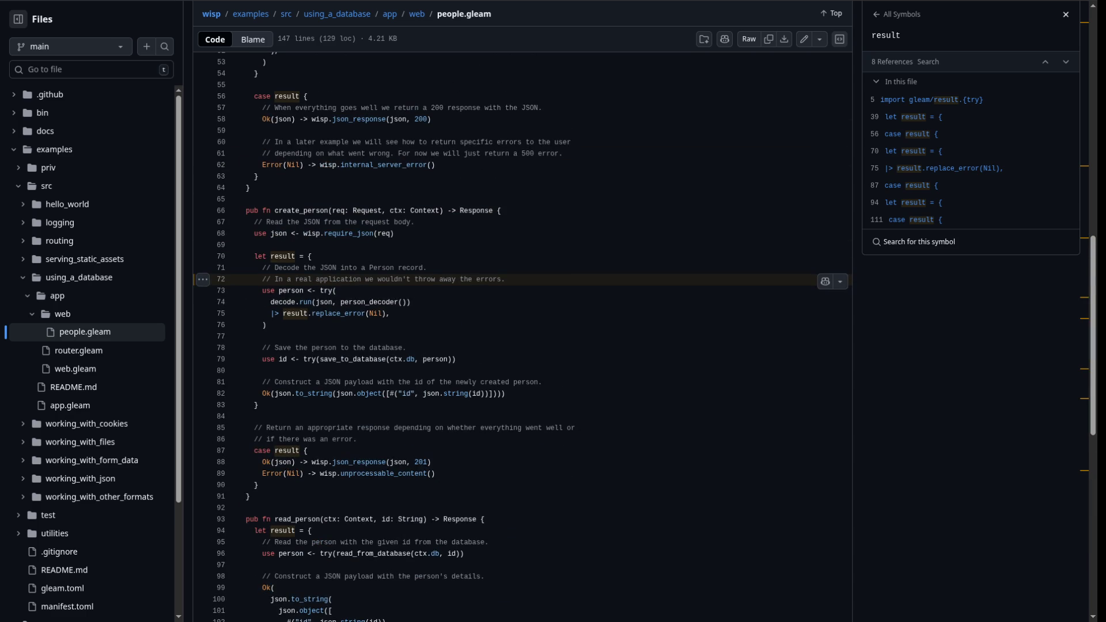
mouse_move(258, 485)
left_mouse_down()
mouse_move(262, 467)
mouse_move(246, 450)
left_mouse_up()
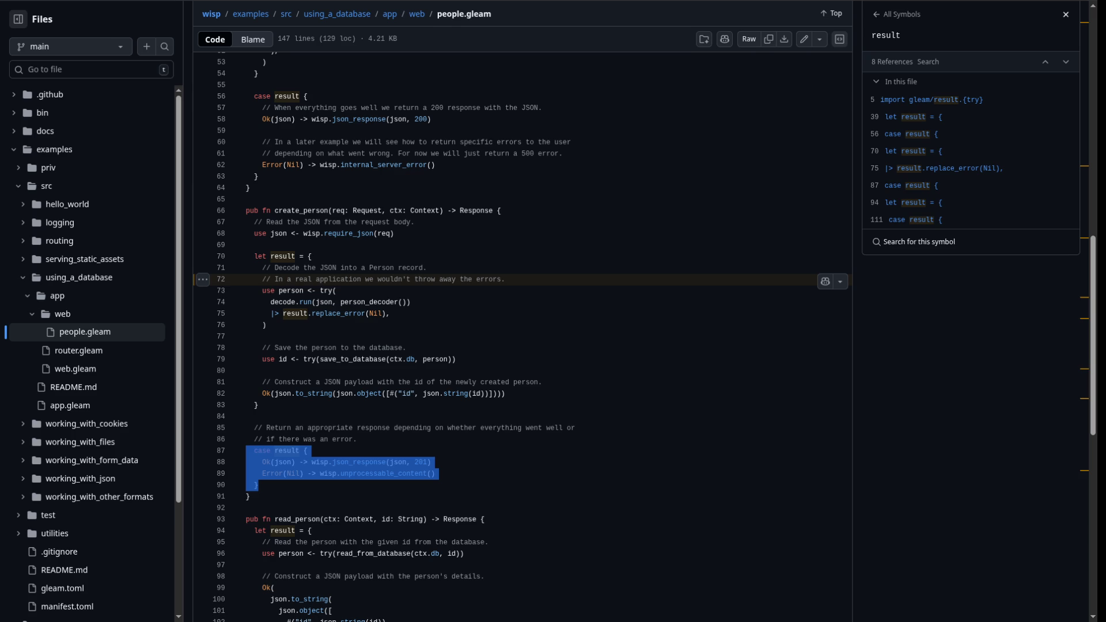
left_click_drag(459, 211, 492, 210)
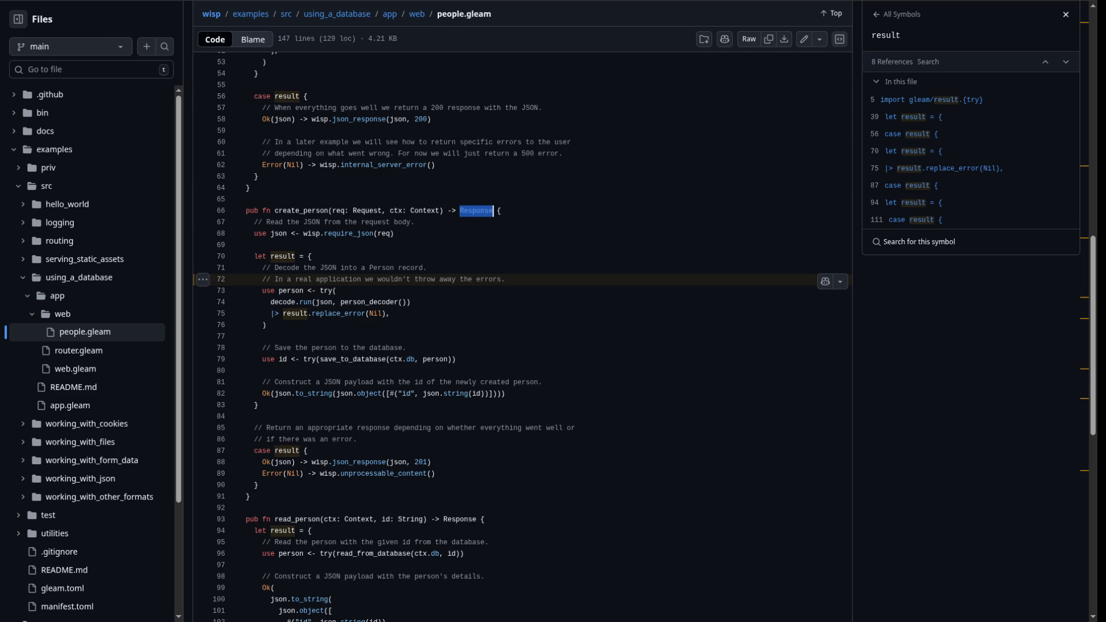
scroll(493, 210, "down", 10)
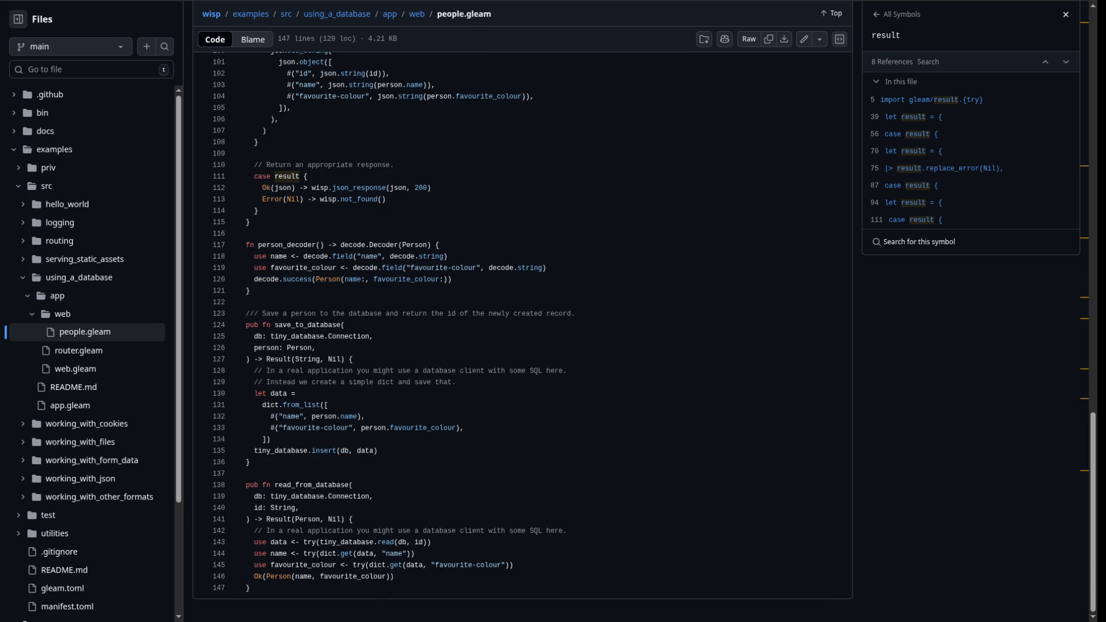
left_click_drag(270, 439, 246, 404)
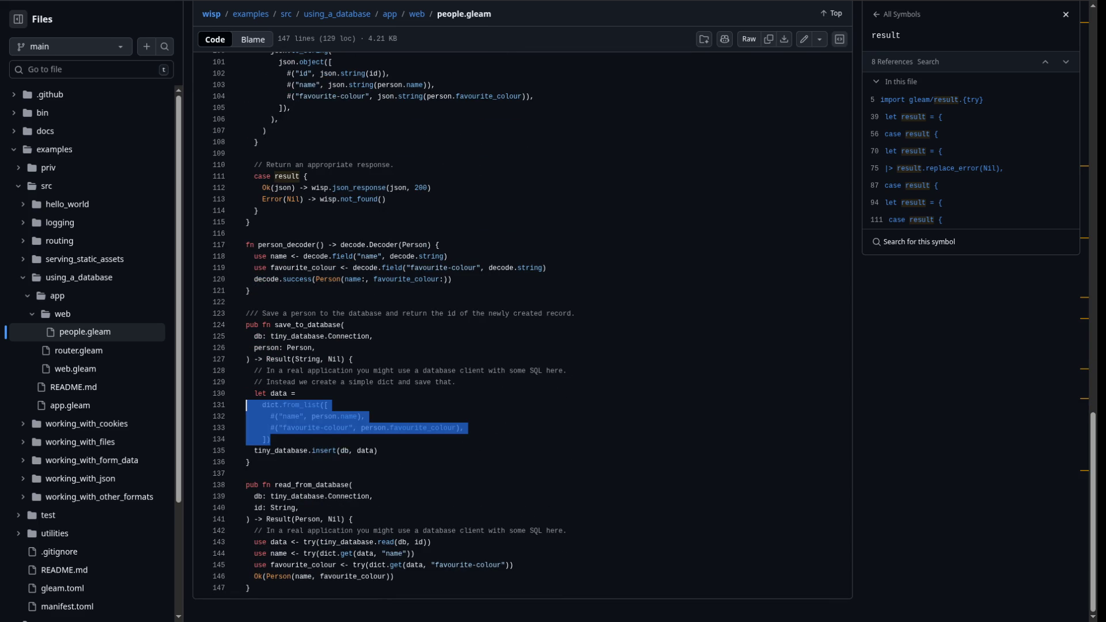
left_click(439, 531)
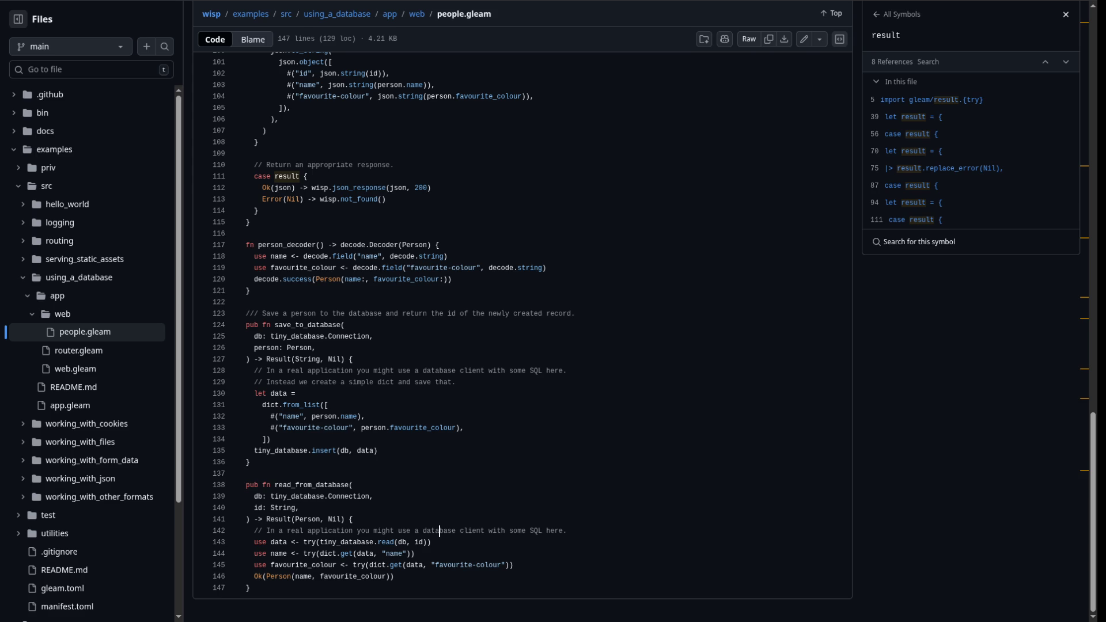
key("Page_Up")
key("Page_Up")
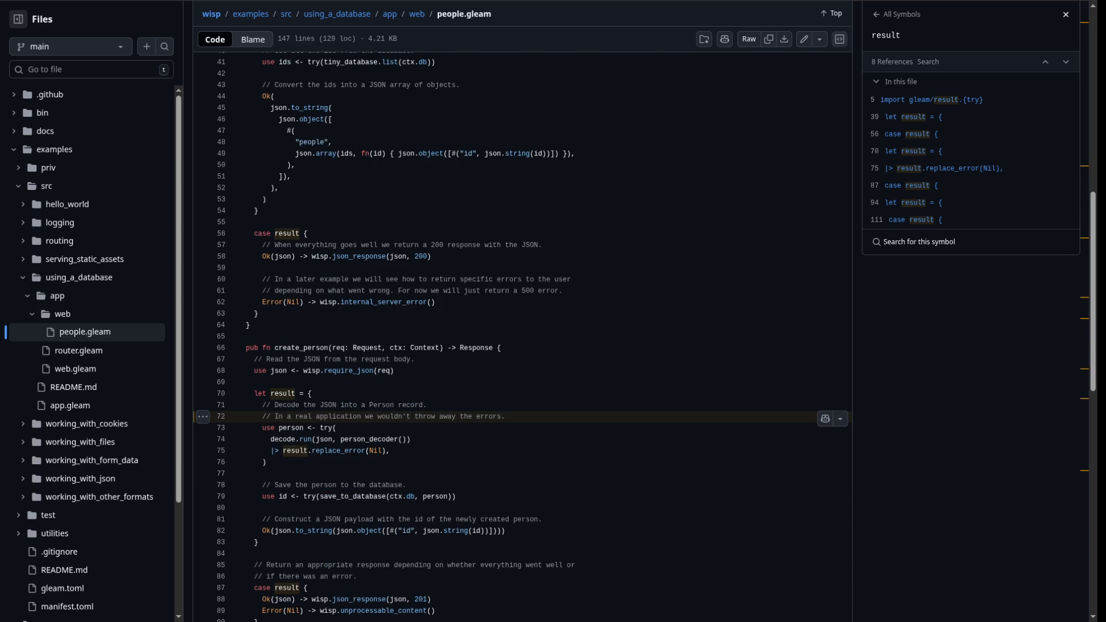
left_click_drag(254, 428, 267, 462)
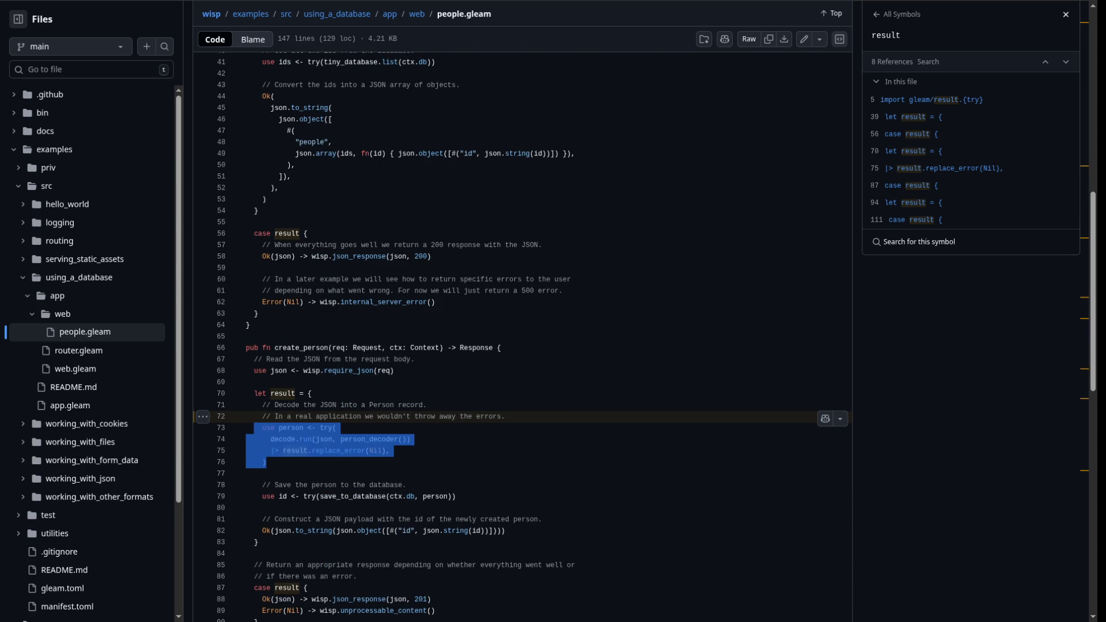
scroll(518, 334, "down", 3)
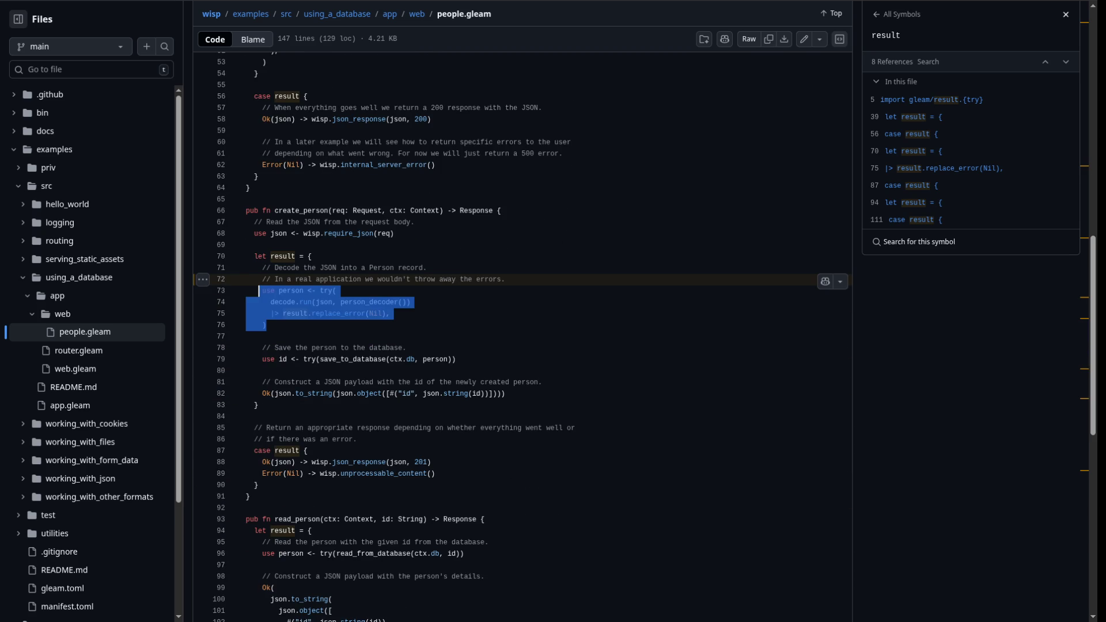
double_click(282, 257)
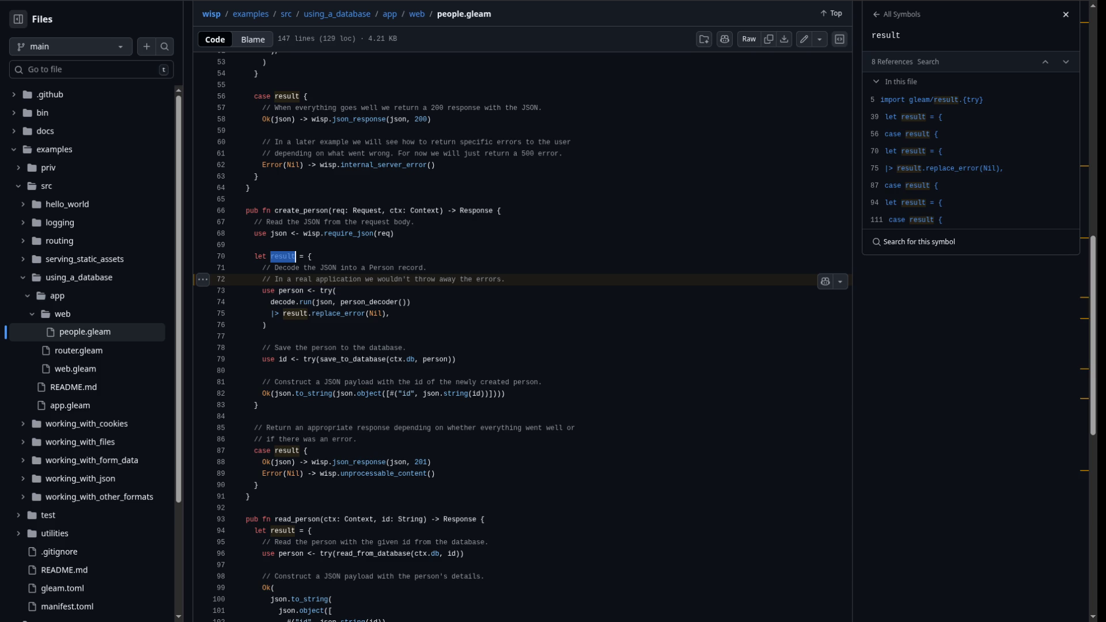
mouse_move(267, 325)
left_mouse_down()
mouse_move(247, 278)
mouse_move(246, 290)
left_mouse_up()
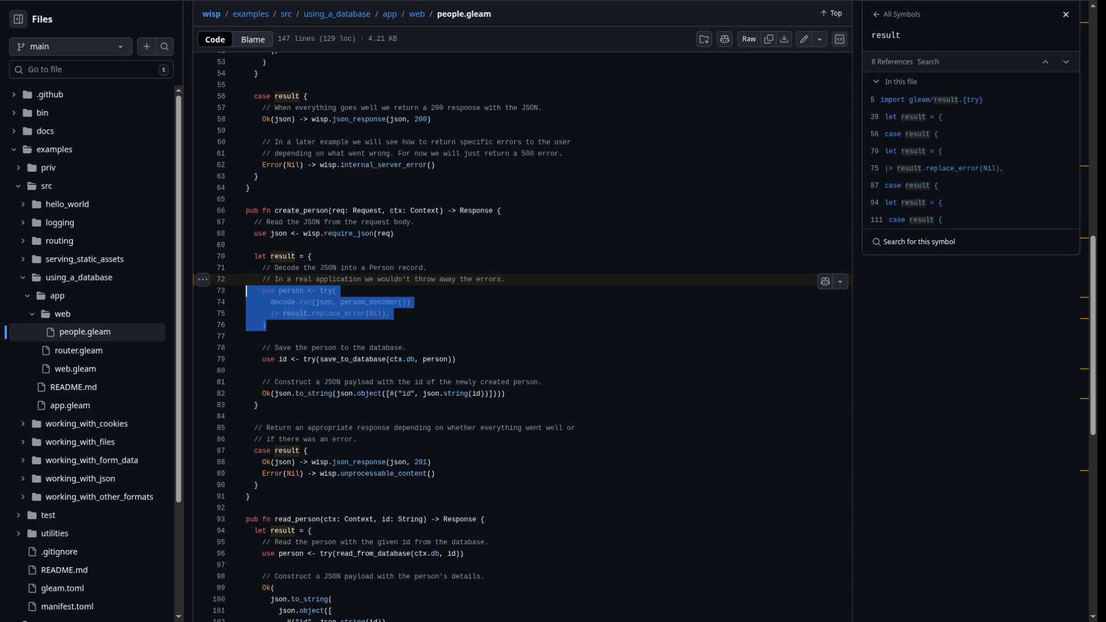
left_click(247, 290)
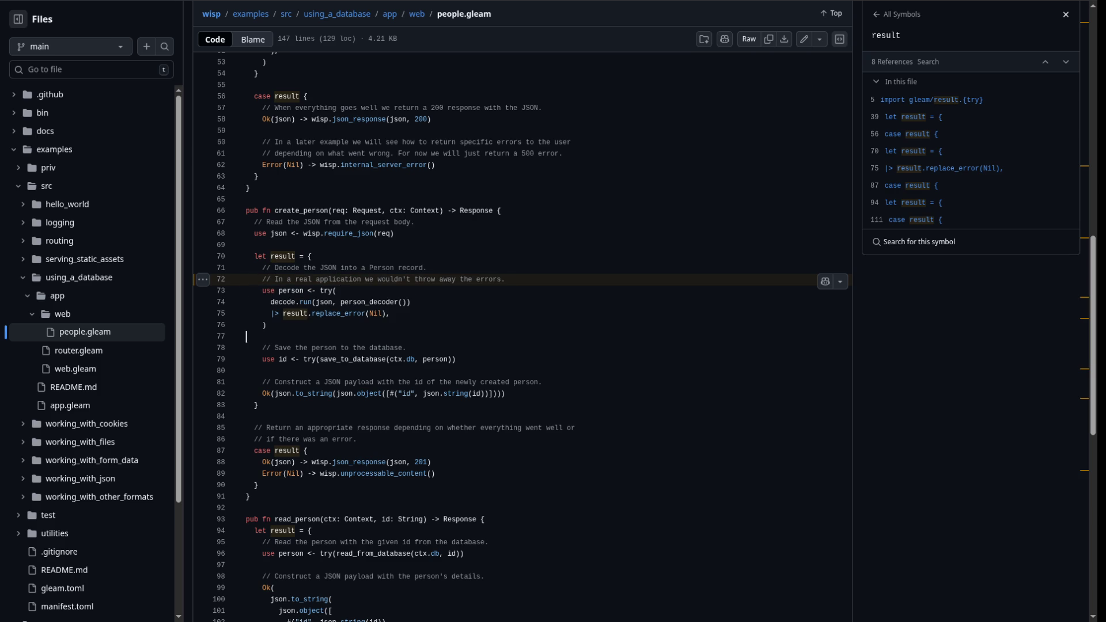
left_click_drag(300, 256, 271, 256)
mouse_move(259, 484)
left_mouse_down()
mouse_move(247, 427)
mouse_move(246, 450)
left_mouse_up()
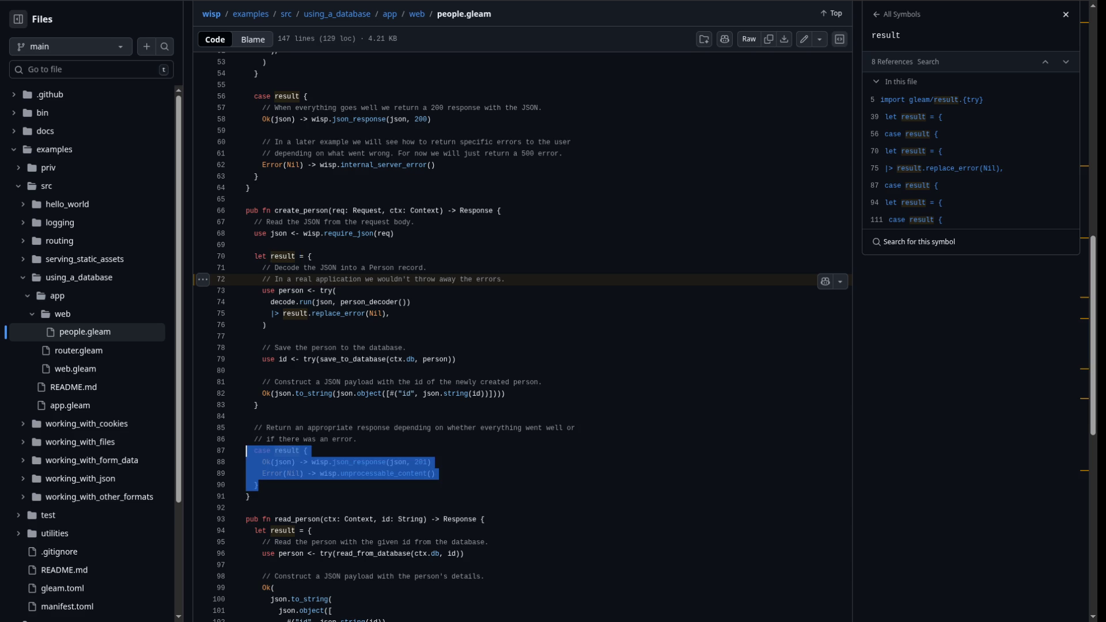
mouse_move(266, 325)
left_mouse_down()
mouse_move(247, 279)
mouse_move(246, 290)
left_mouse_up()
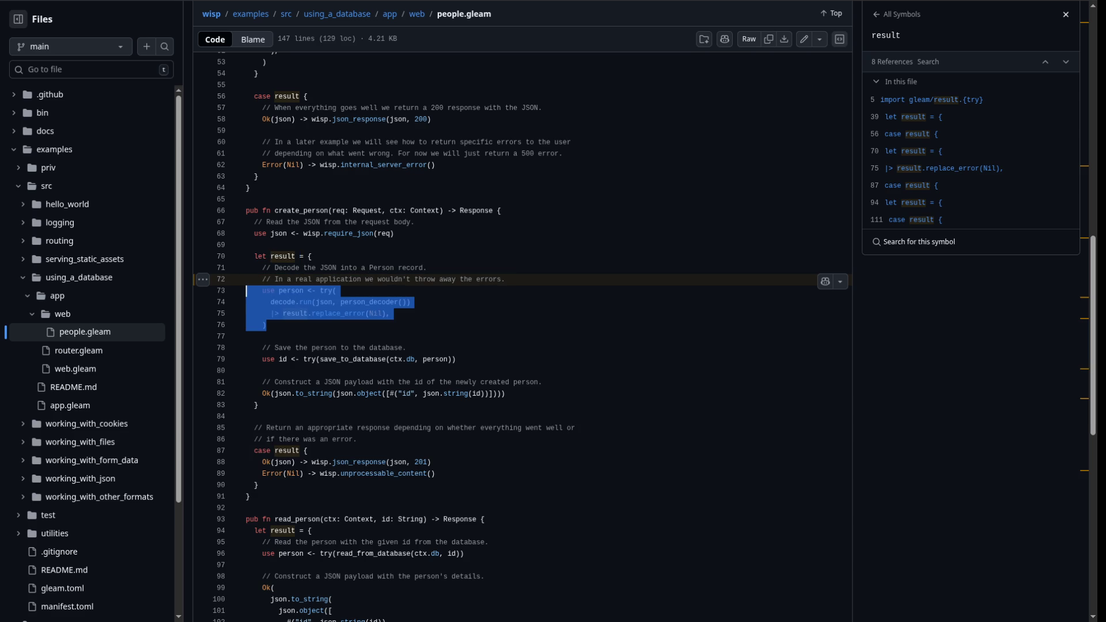
left_click(311, 257)
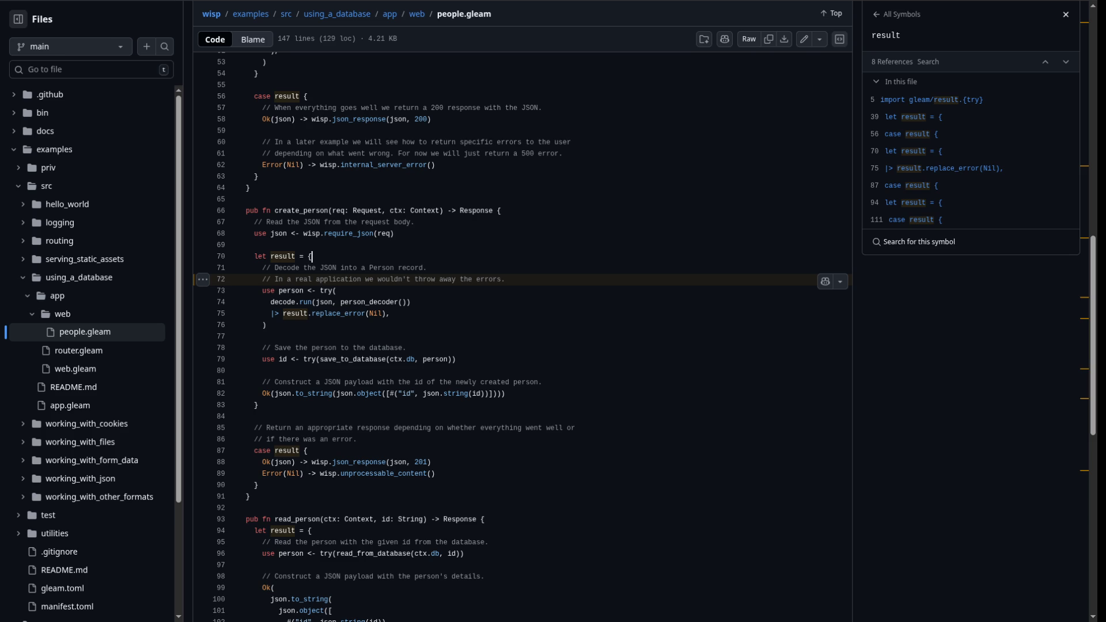
mouse_move(505, 393)
left_mouse_down()
mouse_move(248, 291)
mouse_move(248, 257)
mouse_move(247, 268)
left_mouse_up()
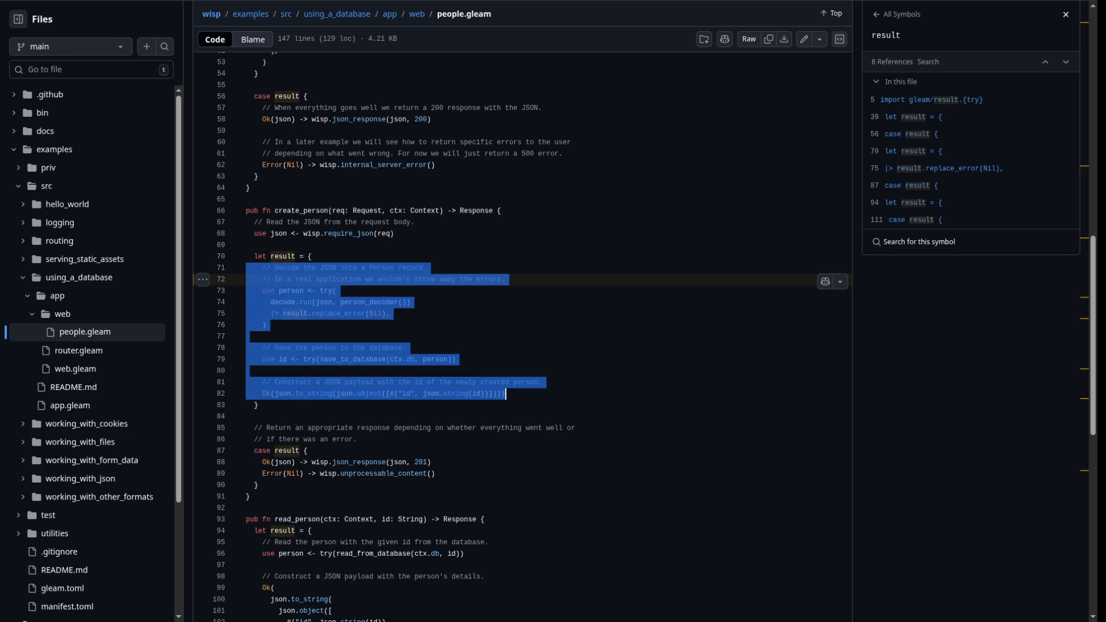
left_click(247, 336)
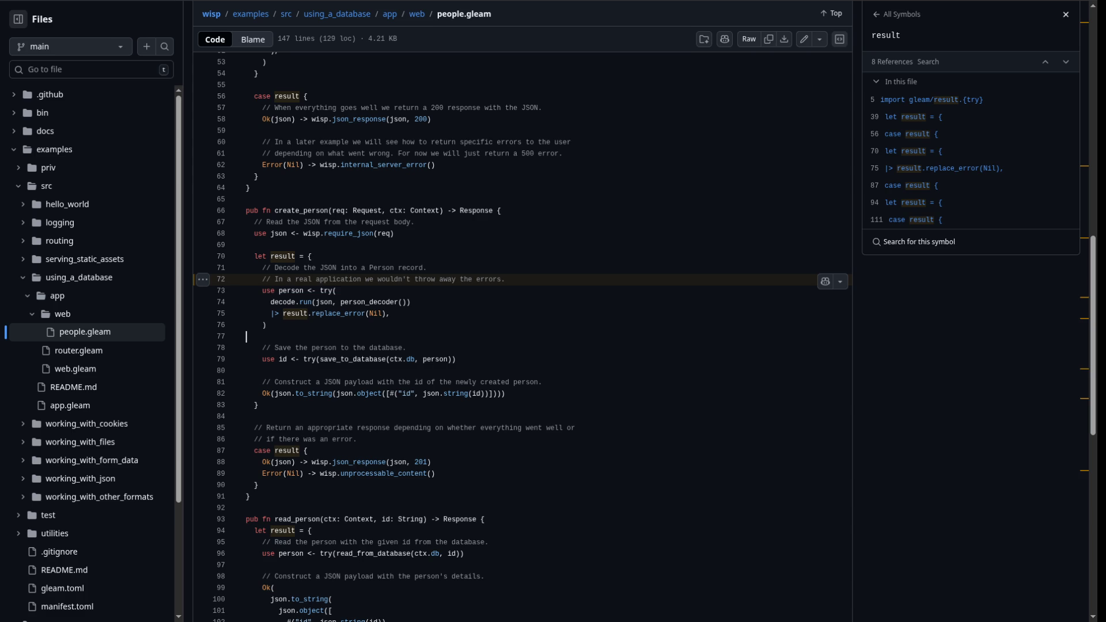
scroll(522, 337, "down", 3)
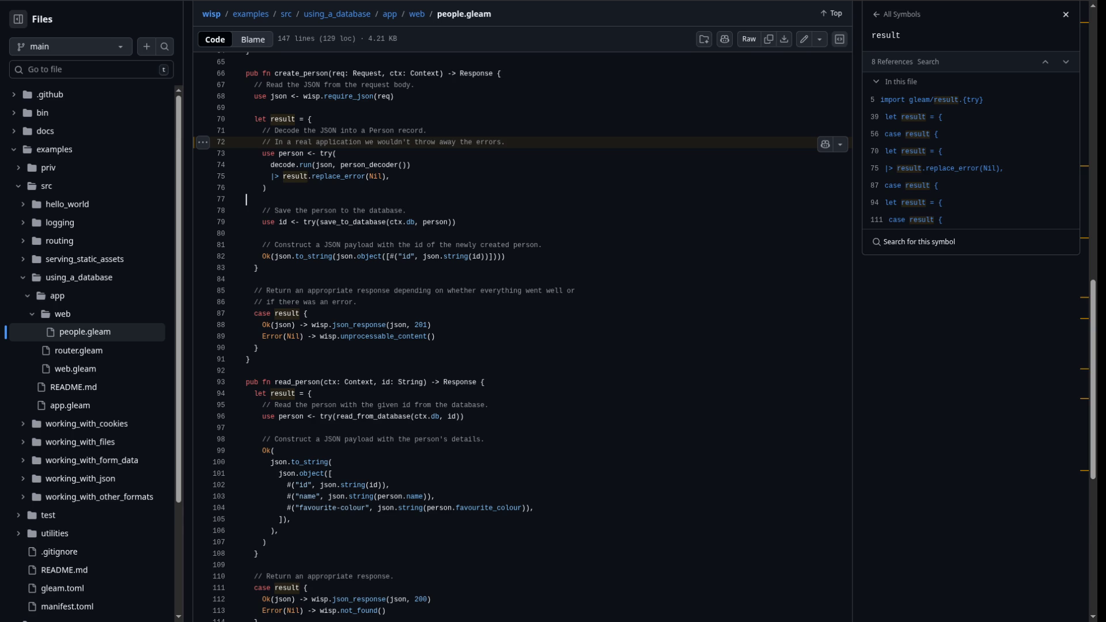
left_click_drag(463, 417, 262, 417)
scroll(521, 337, "up", 15)
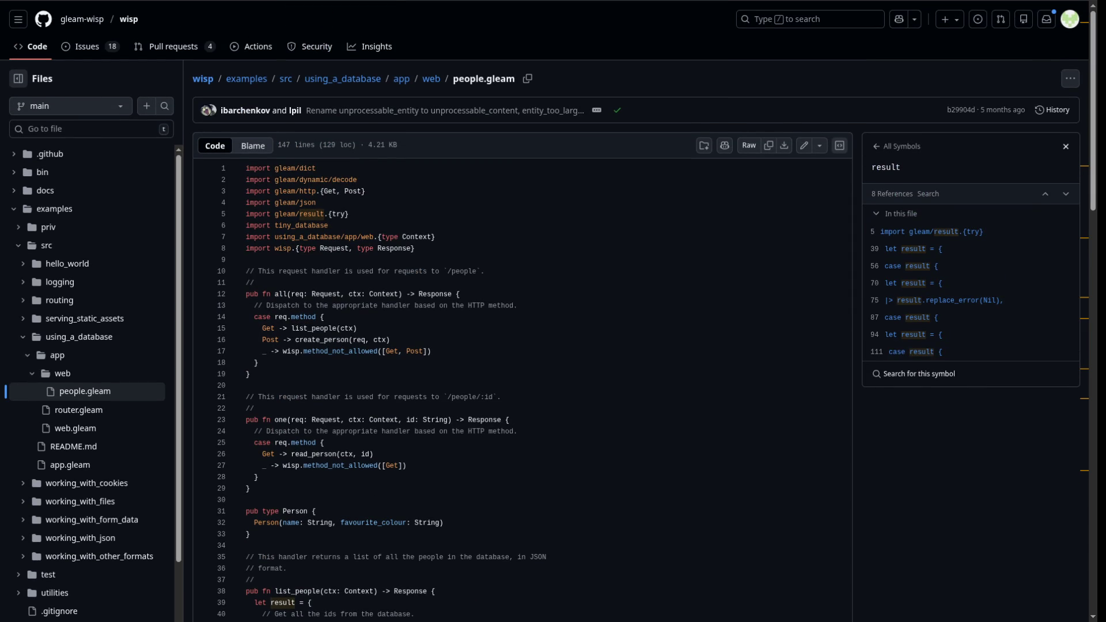
left_click_drag(356, 328, 246, 329)
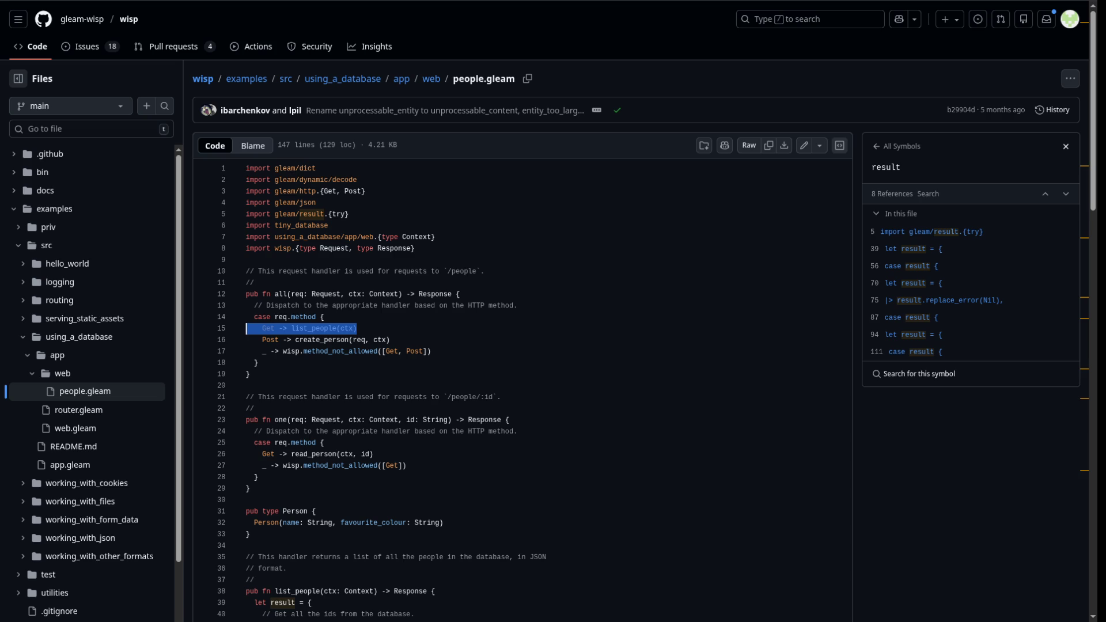
left_click(357, 328)
left_click_drag(390, 339, 246, 340)
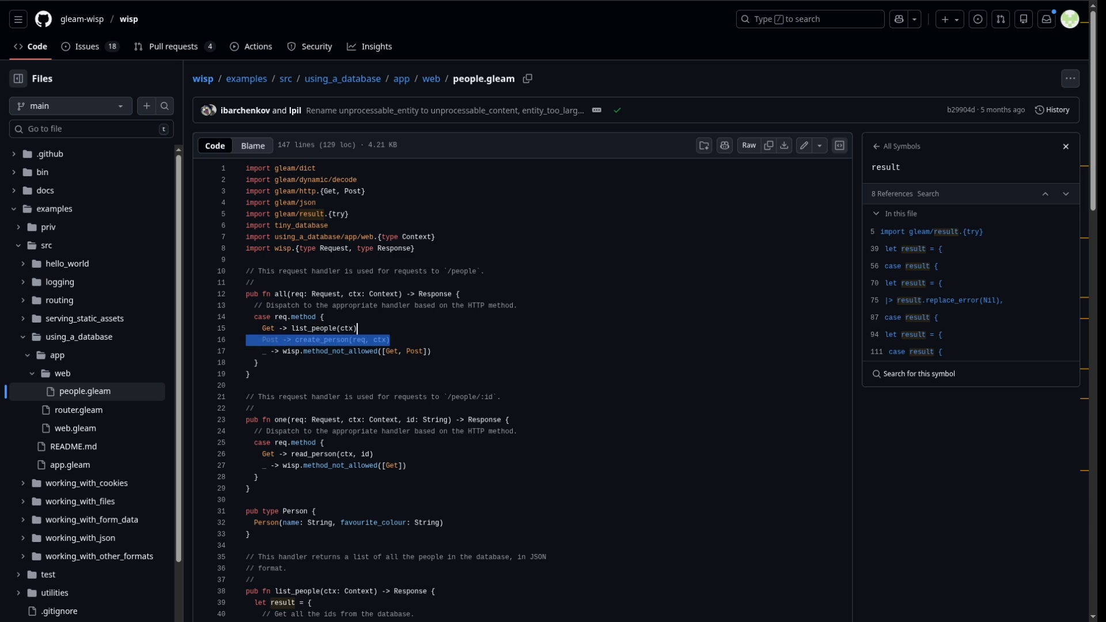
left_click(357, 328)
scroll(518, 345, "down", 3)
scroll(518, 346, "up", 3)
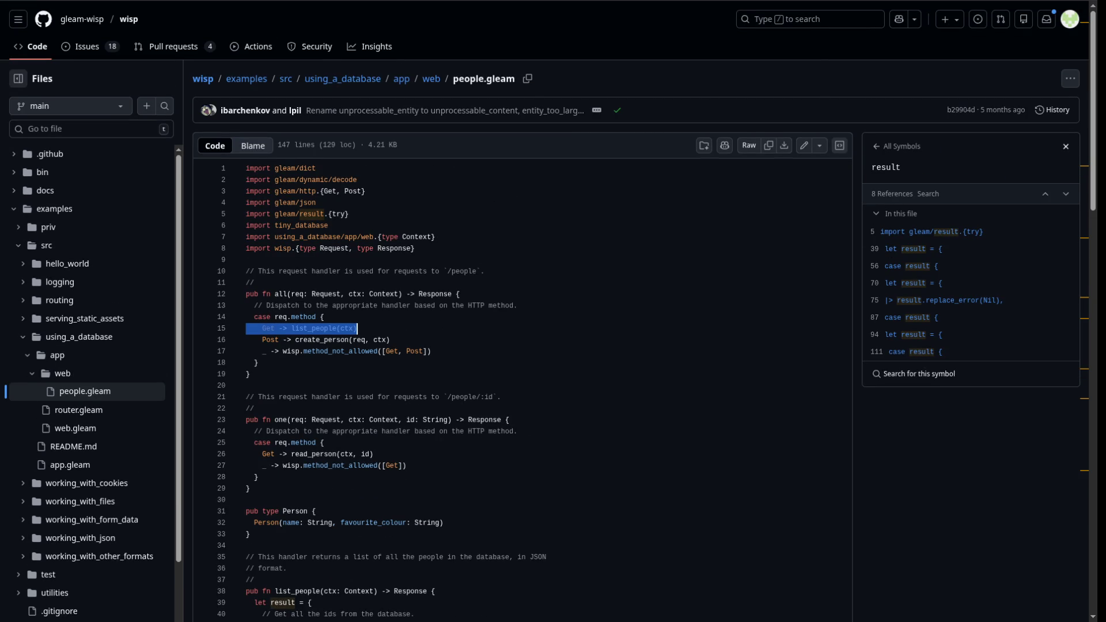
left_click_drag(257, 351, 430, 351)
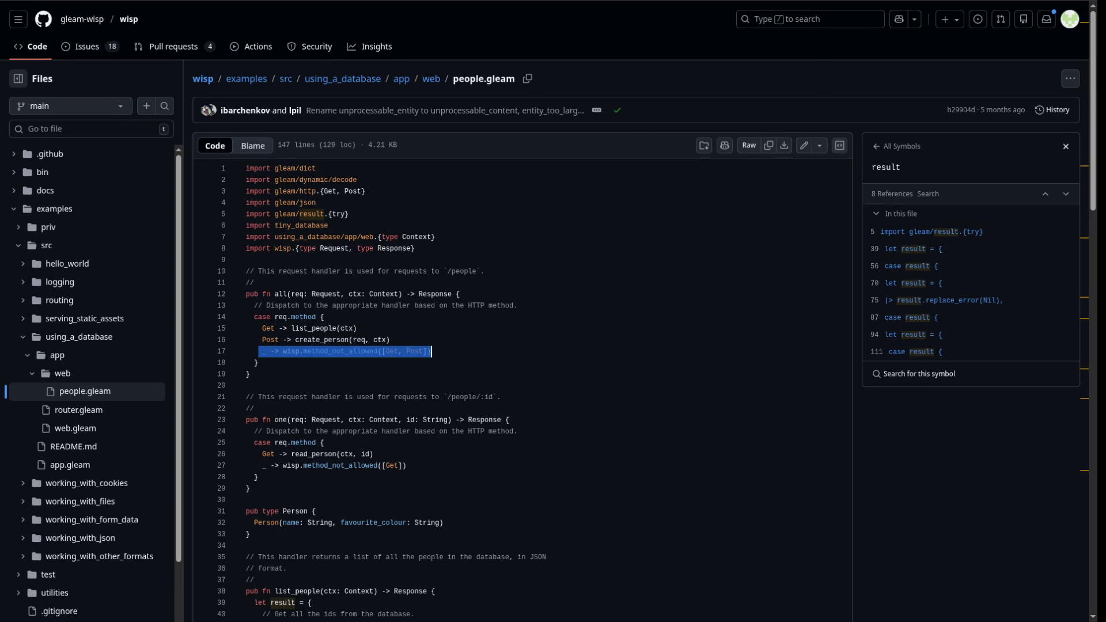
scroll(431, 351, "down", 8)
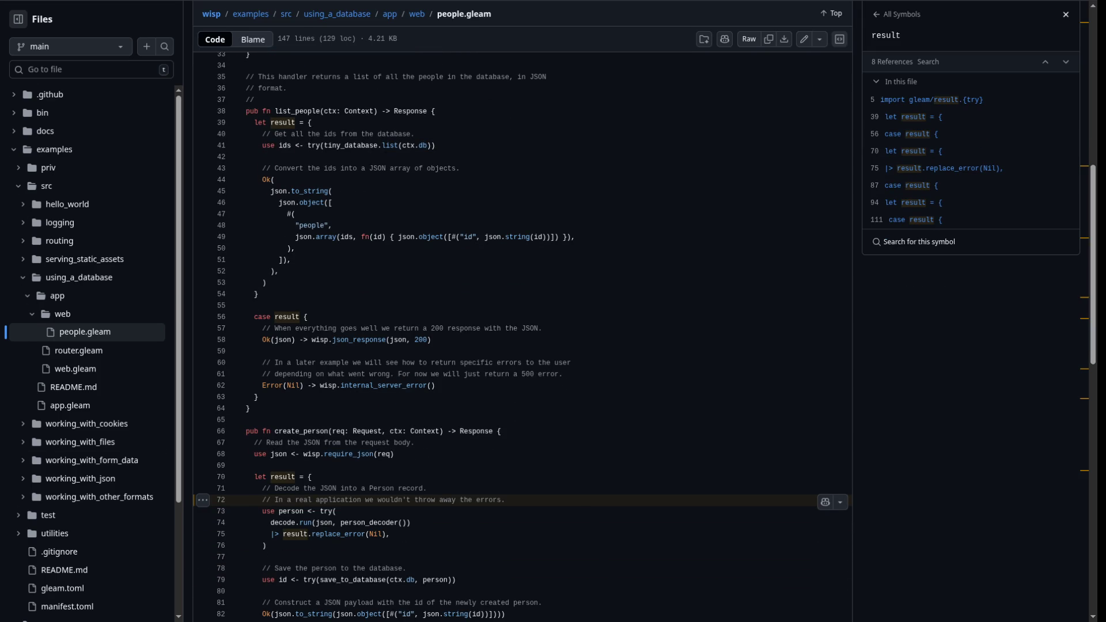
scroll(431, 499, "up", 6)
scroll(431, 499, "down", 4)
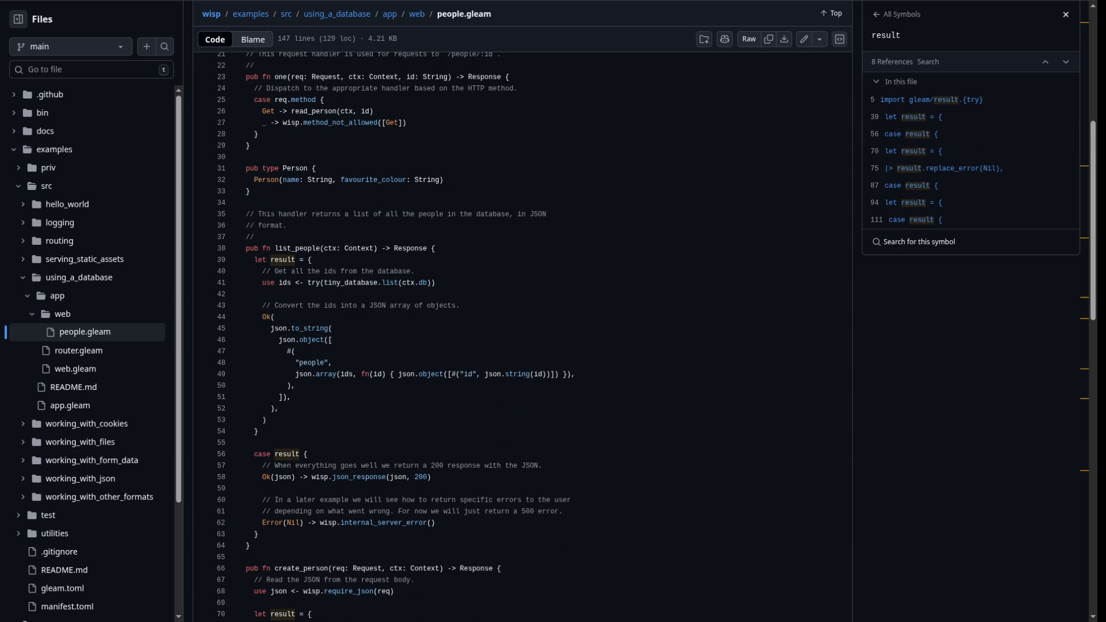
mouse_move(258, 432)
left_mouse_down()
mouse_move(297, 385)
mouse_move(311, 259)
left_mouse_up()
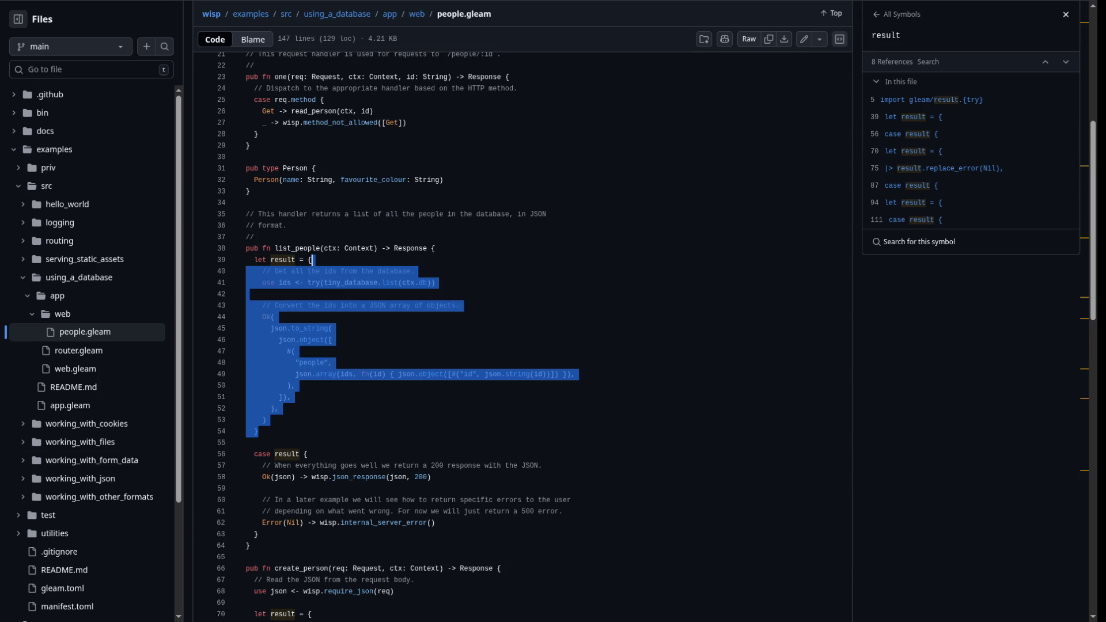
left_click(267, 420)
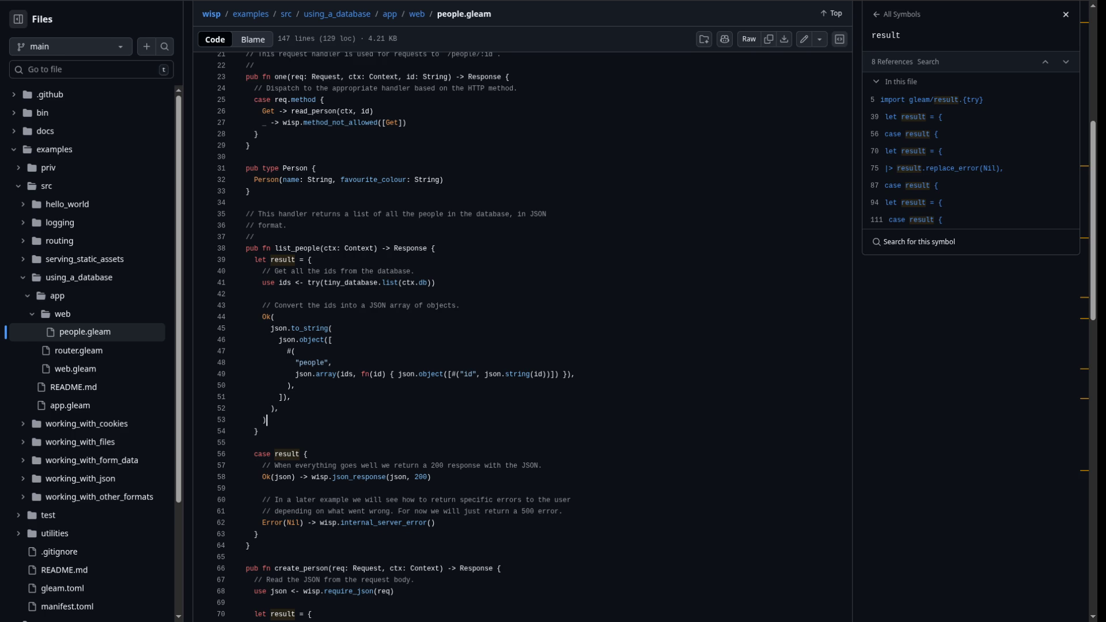
Scroll up and down through people.gleam to review its remaining handlers
scroll(266, 420, "up", 6)
scroll(267, 426, "down", 8)
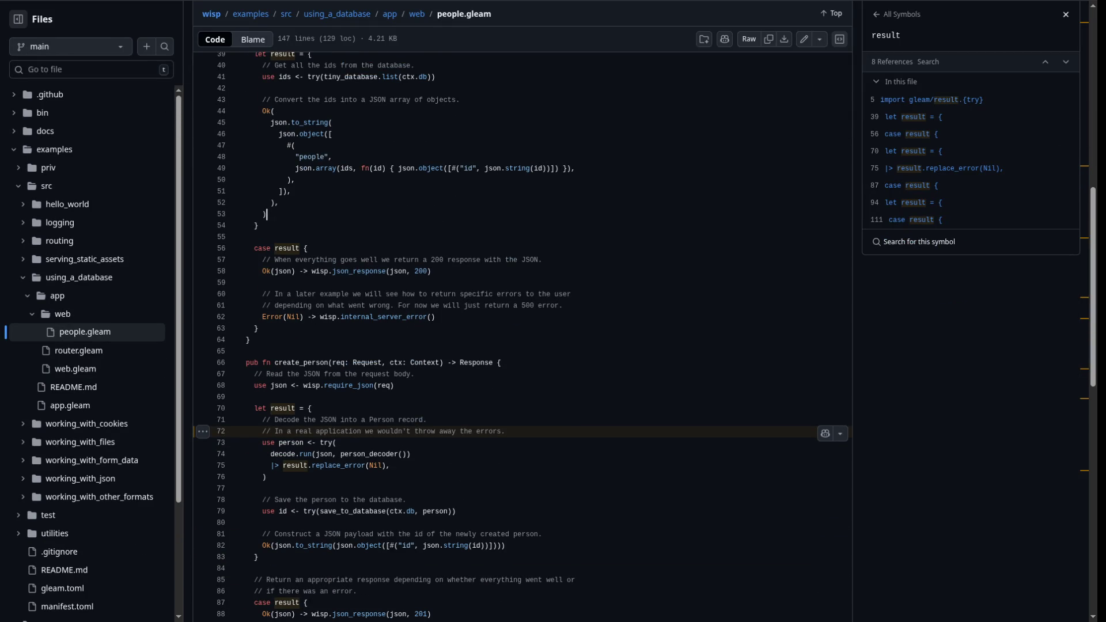
scroll(267, 214, "down", 4)
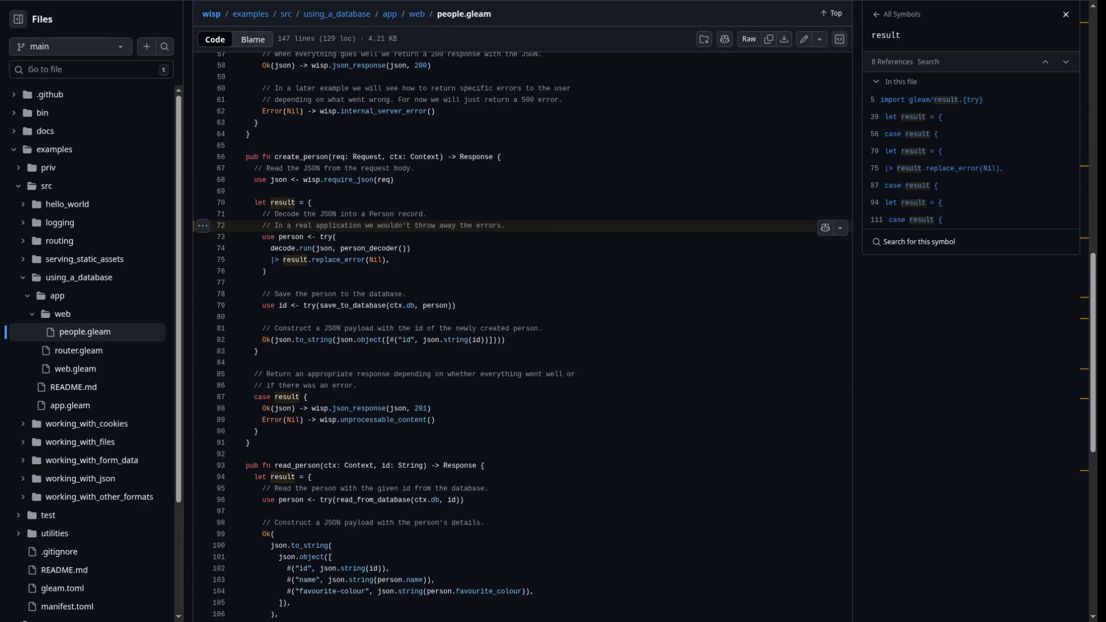
scroll(267, 225, "down", 4)
scroll(266, 501, "up", 14)
scroll(518, 334, "up", 2)
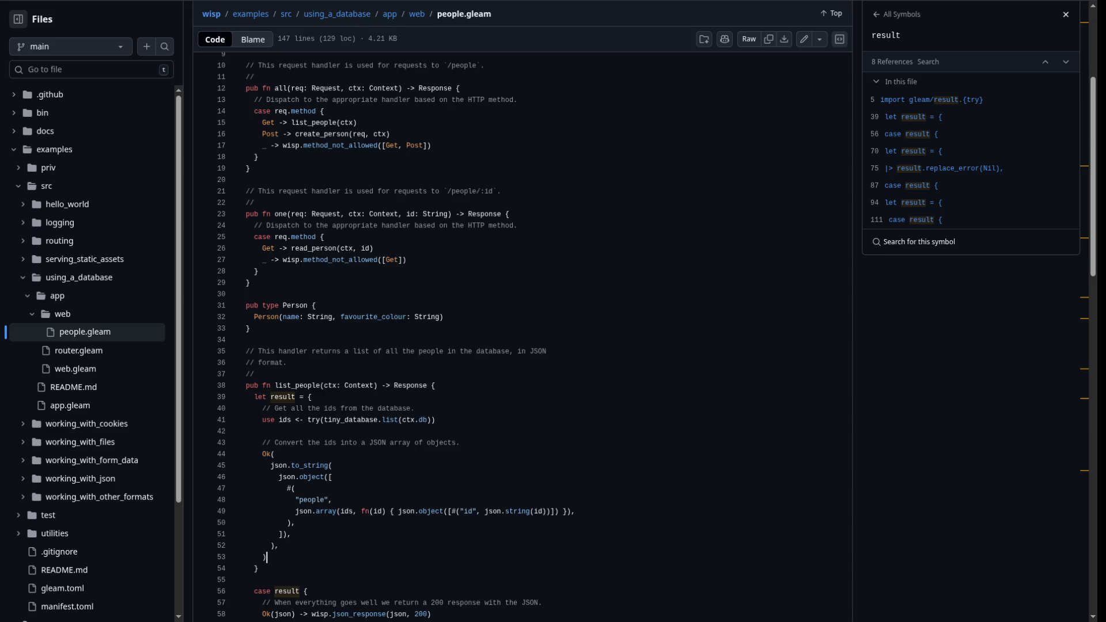
scroll(518, 334, "up", 3)
scroll(518, 334, "down", 8)
scroll(518, 333, "up", 3)
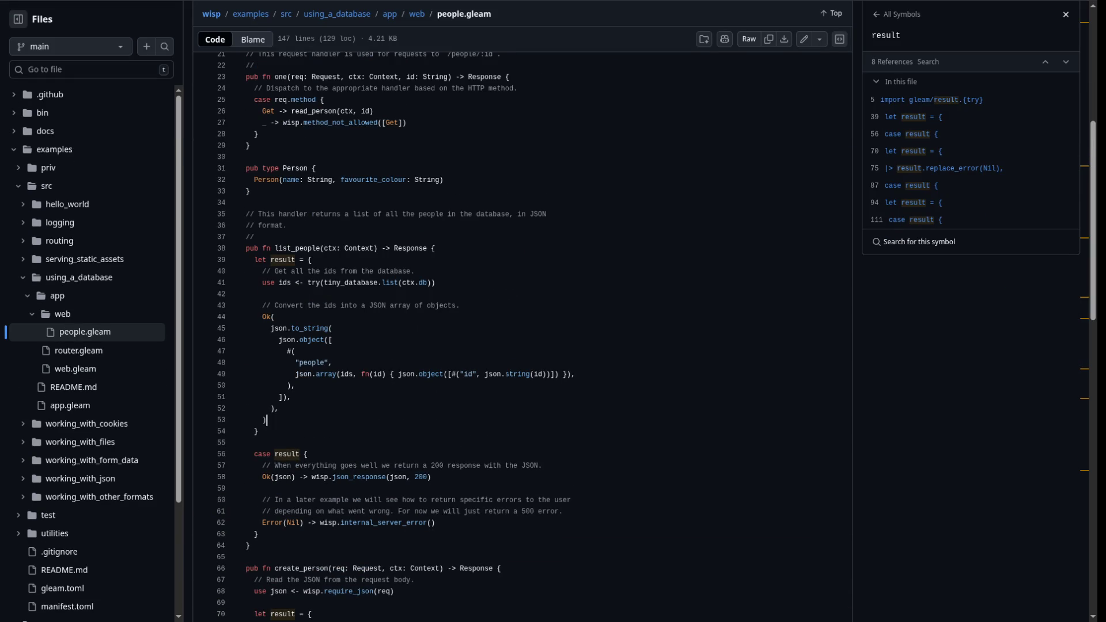
scroll(518, 334, "down", 10)
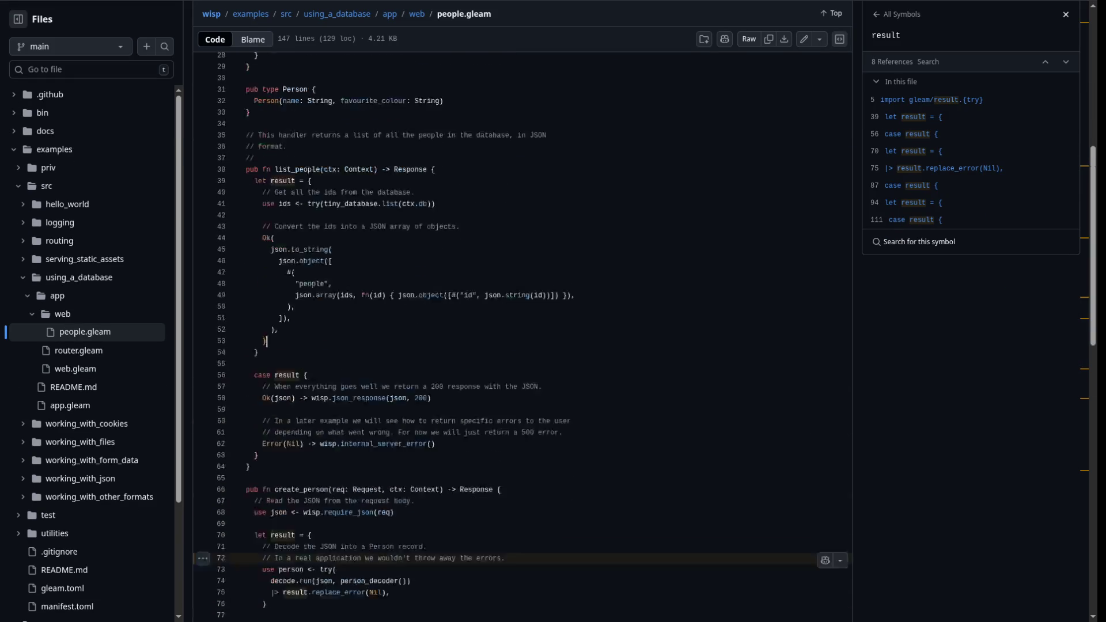
scroll(518, 334, "up", 3)
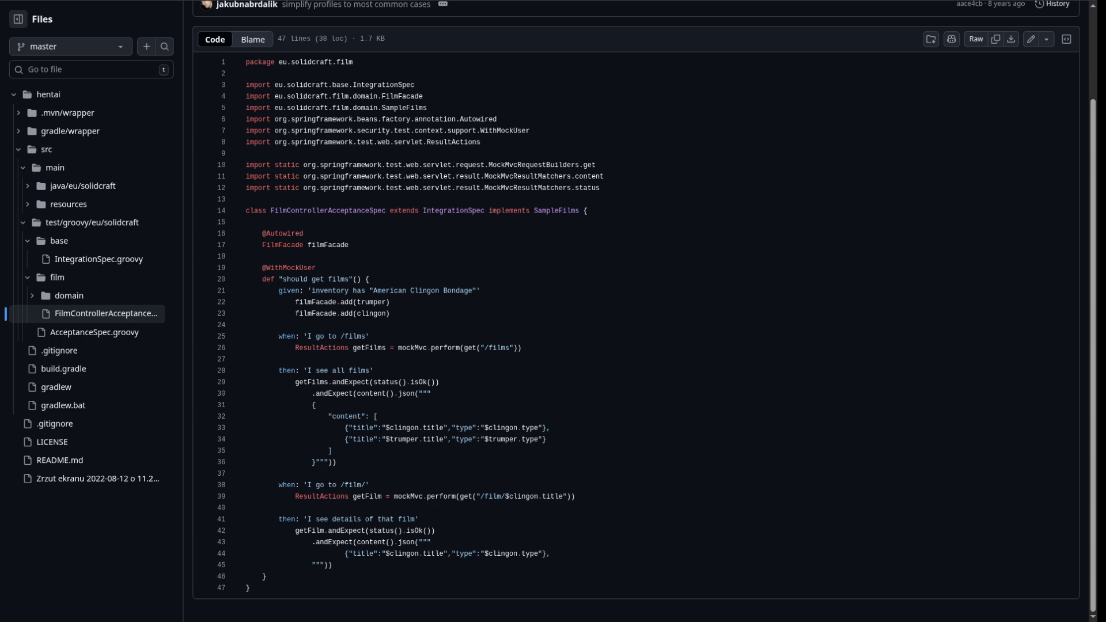
Reach your profile Overview from the account menu, then open video-rental-store-typescript-edition
scroll(633, 288, "up", 2)
left_click(1069, 19)
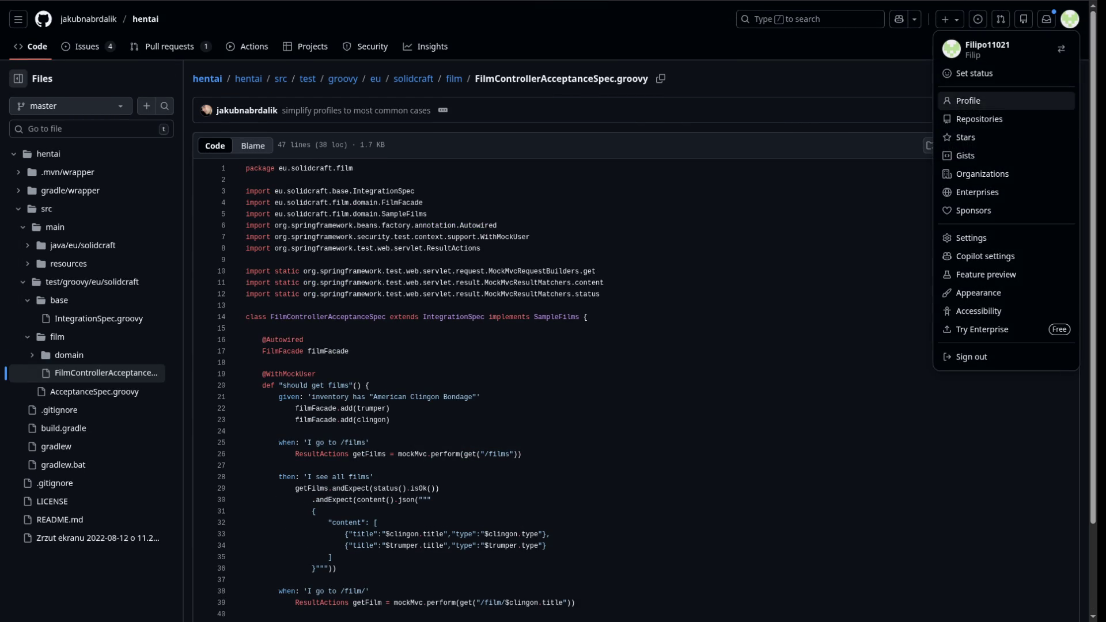
left_click(979, 118)
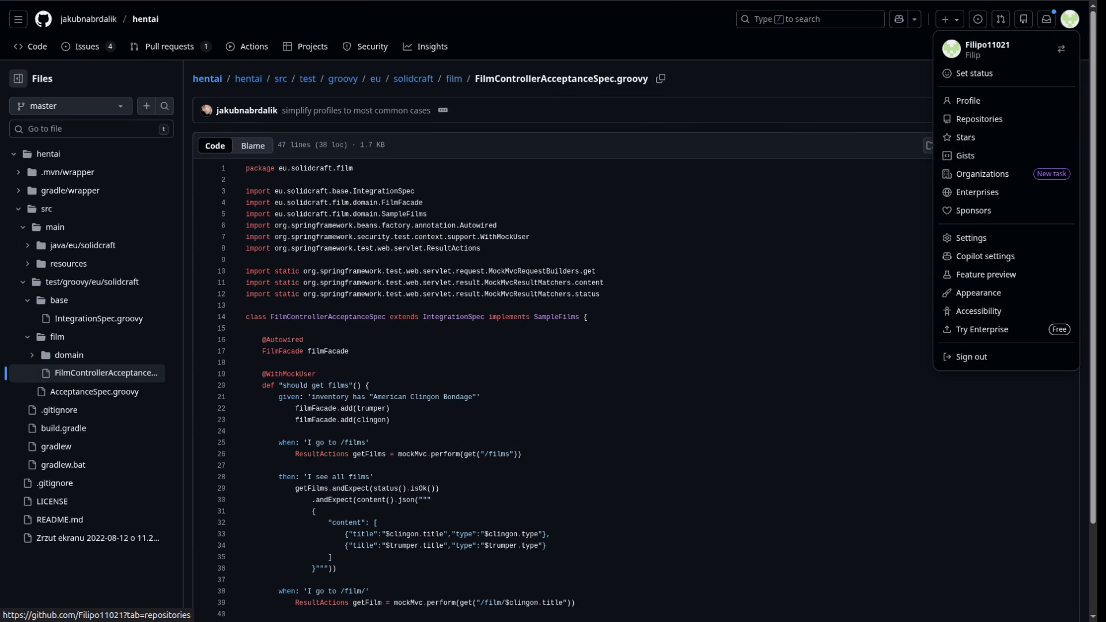
left_click(39, 46)
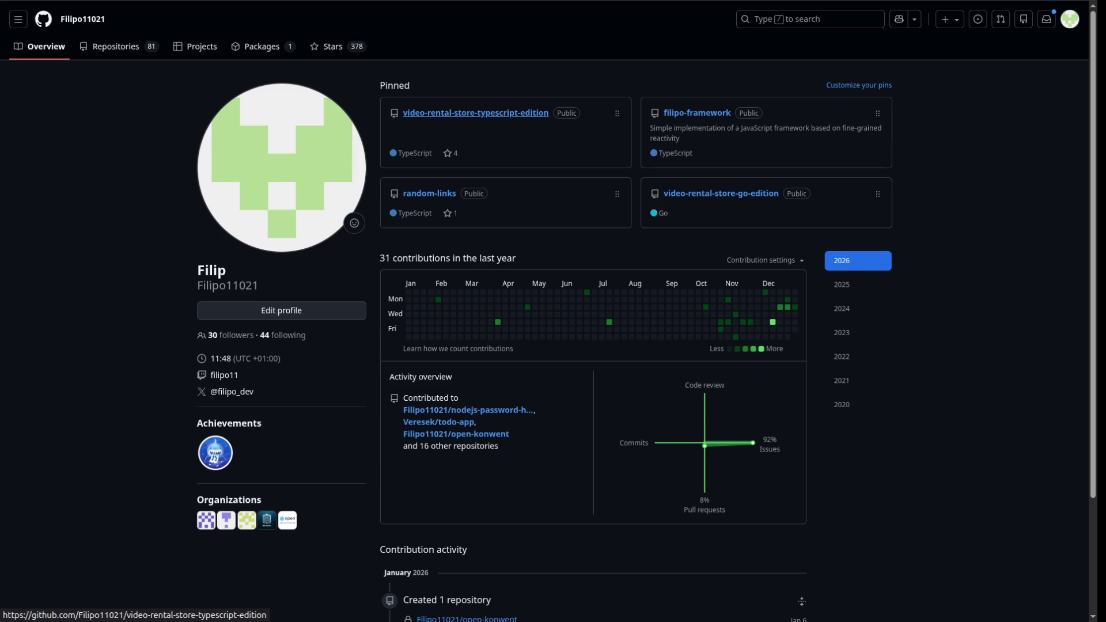
left_click(475, 113)
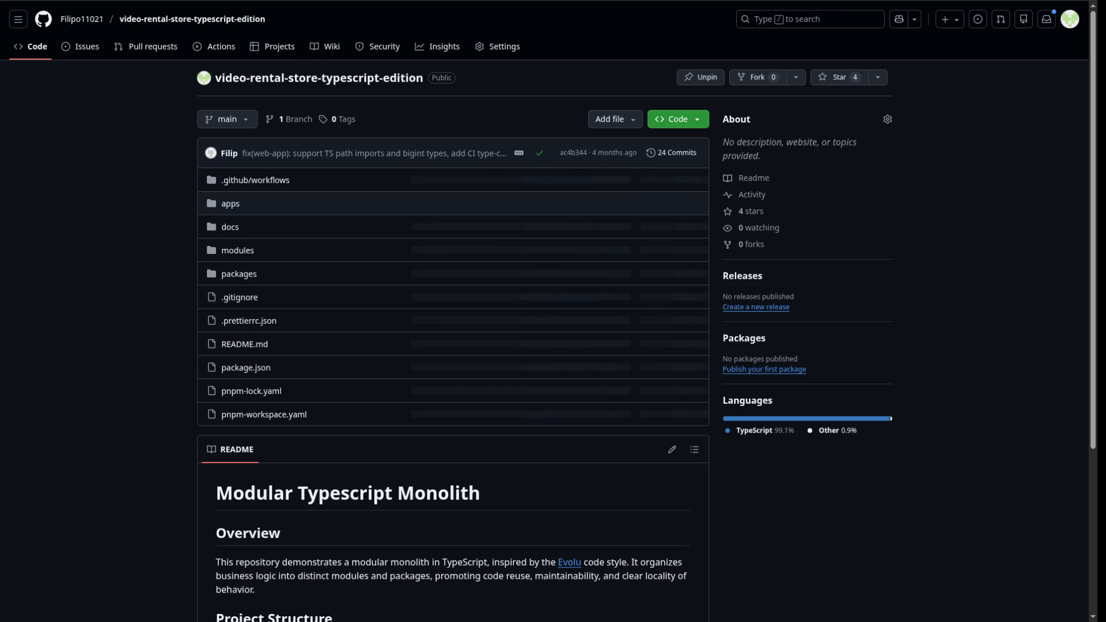
Open the apps folder of video-rental-store-typescript-edition
left_click(230, 204)
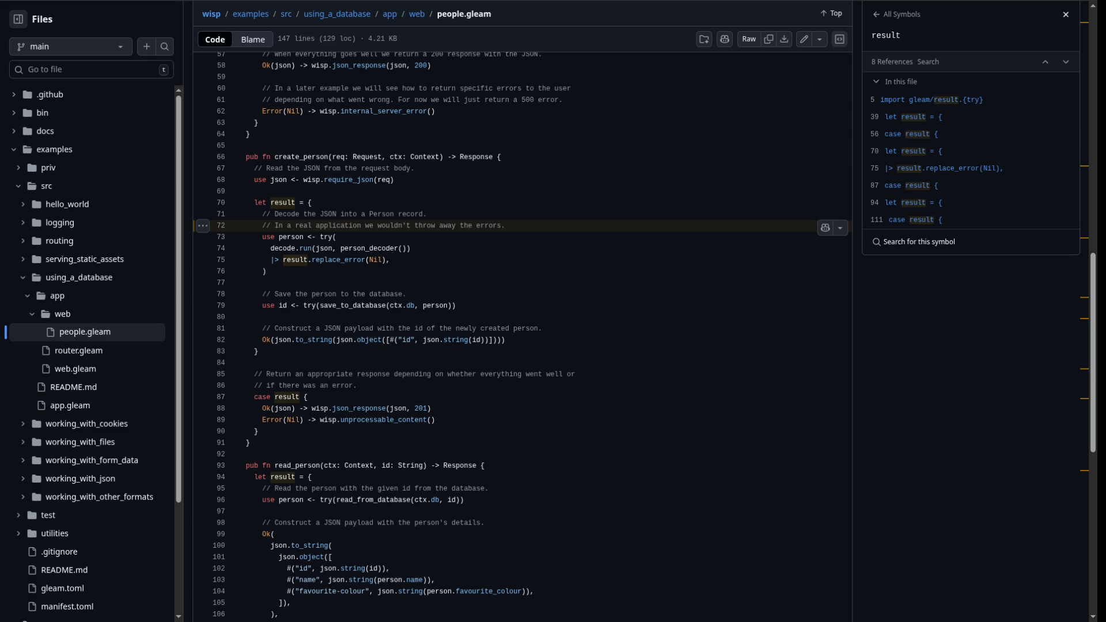
Scroll back up in people.gleam after returning from the blog post
scroll(266, 283, "up", 5)
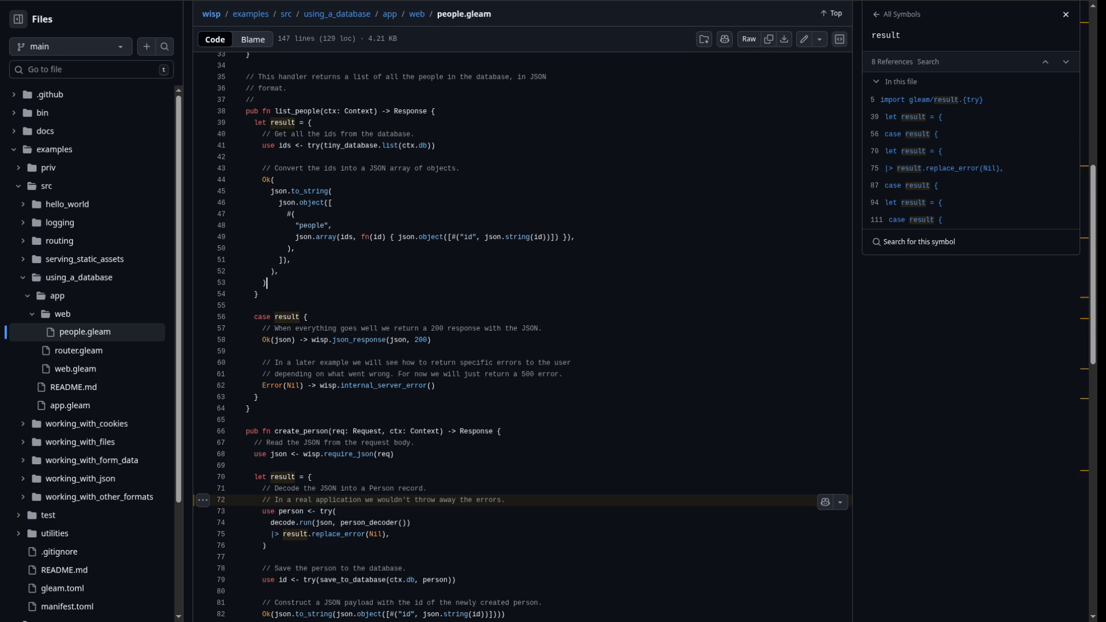
Jump to the top of people.gleam, go to your repositories, and open clojure-crud's src folder
key("ctrl+Home")
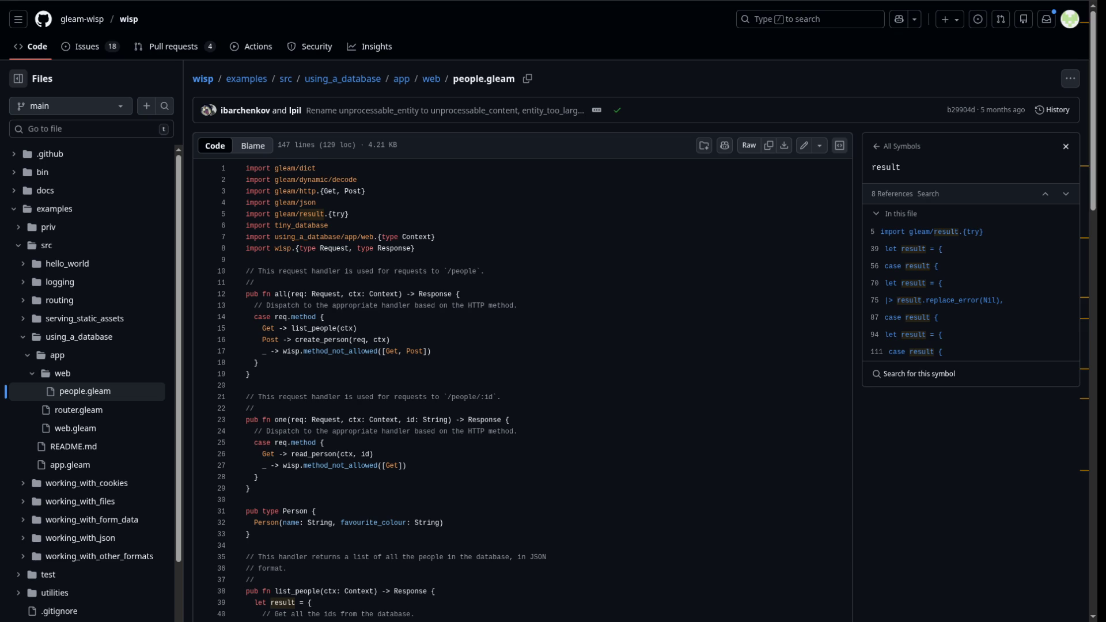
left_click(1069, 19)
left_click(978, 119)
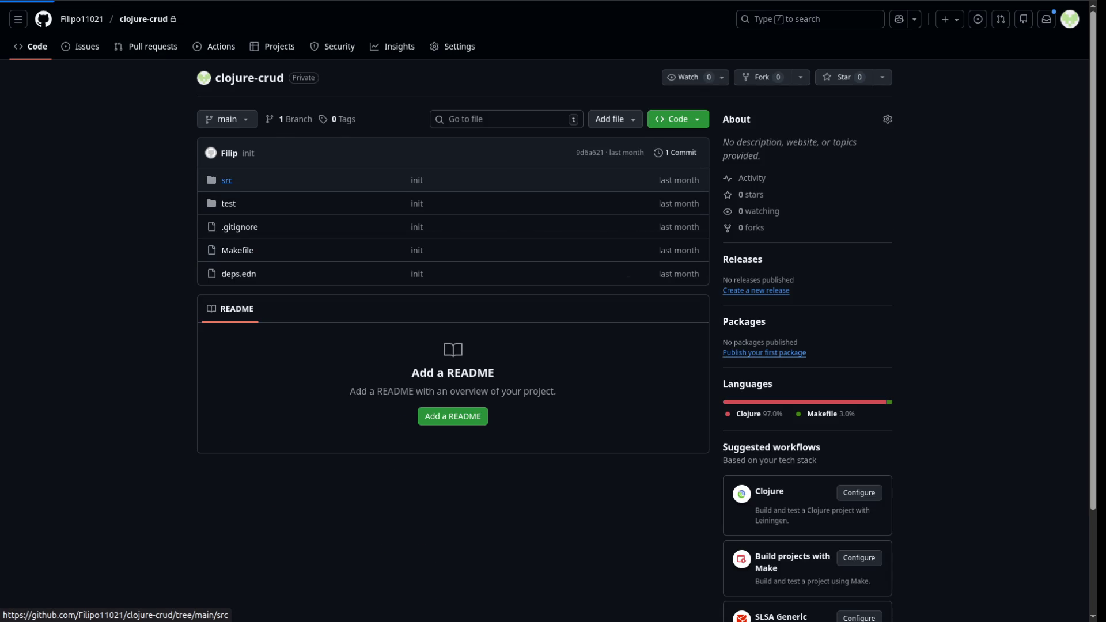
left_click(227, 180)
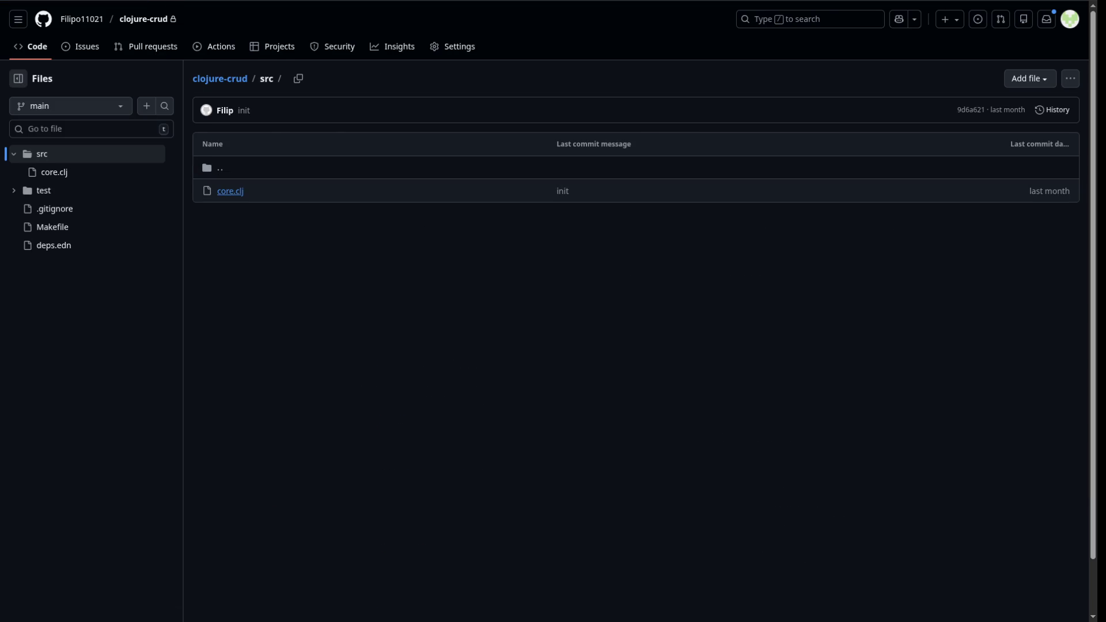
Open core.clj and scroll through its book CRUD functions and compojure routes
left_click(230, 191)
scroll(230, 190, "down", 5)
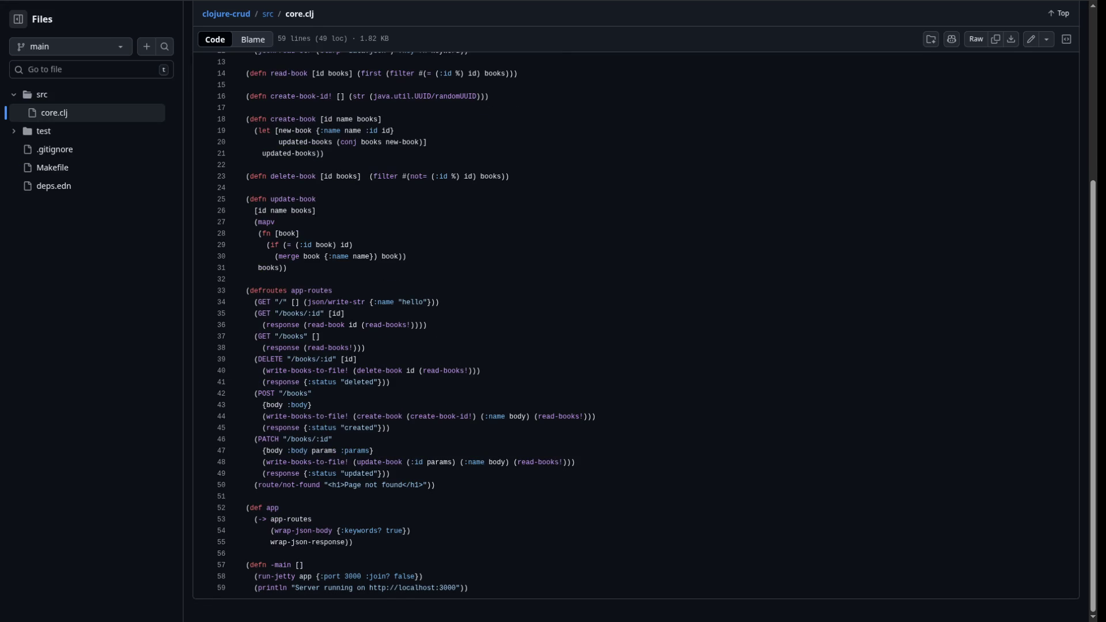
scroll(553, 323, "up", 5)
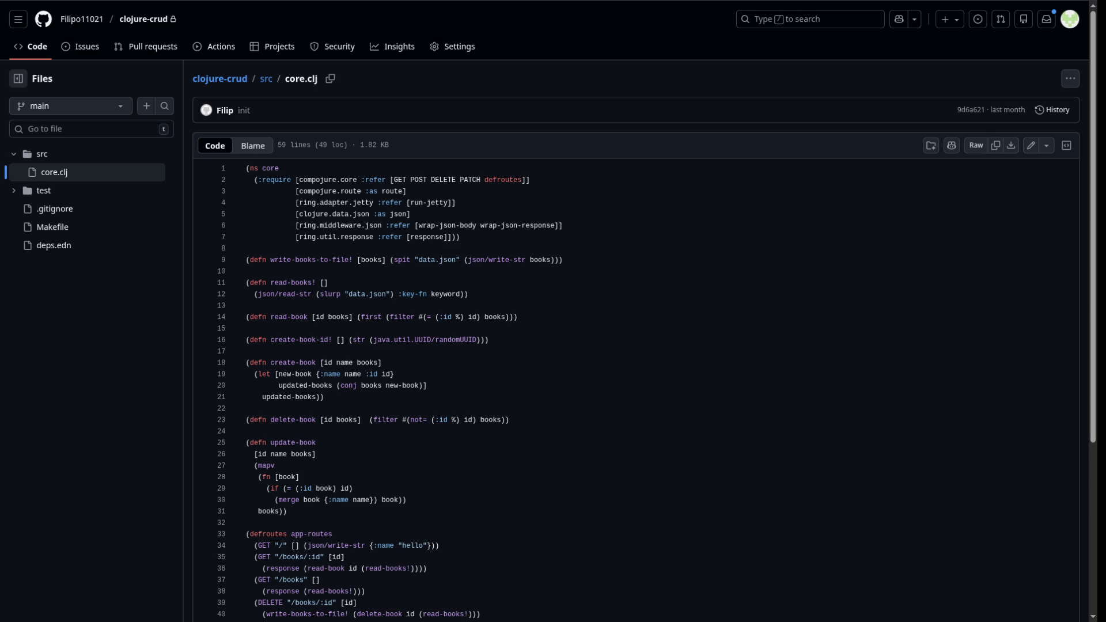
scroll(633, 346, "down", 5)
scroll(633, 346, "up", 5)
left_click_drag(287, 511, 246, 443)
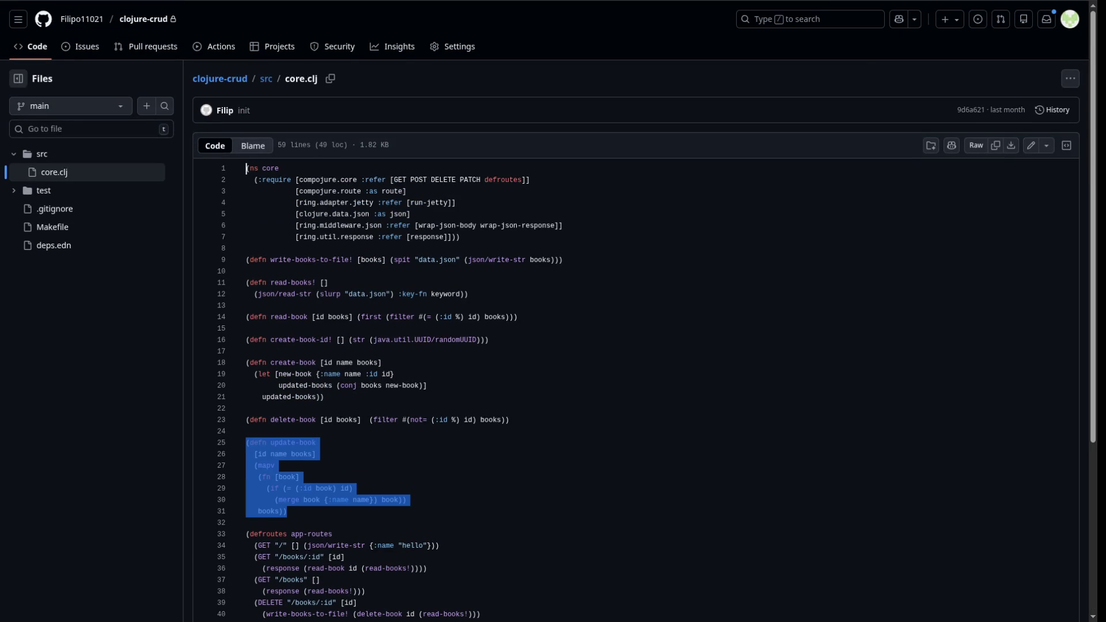
left_click(246, 431)
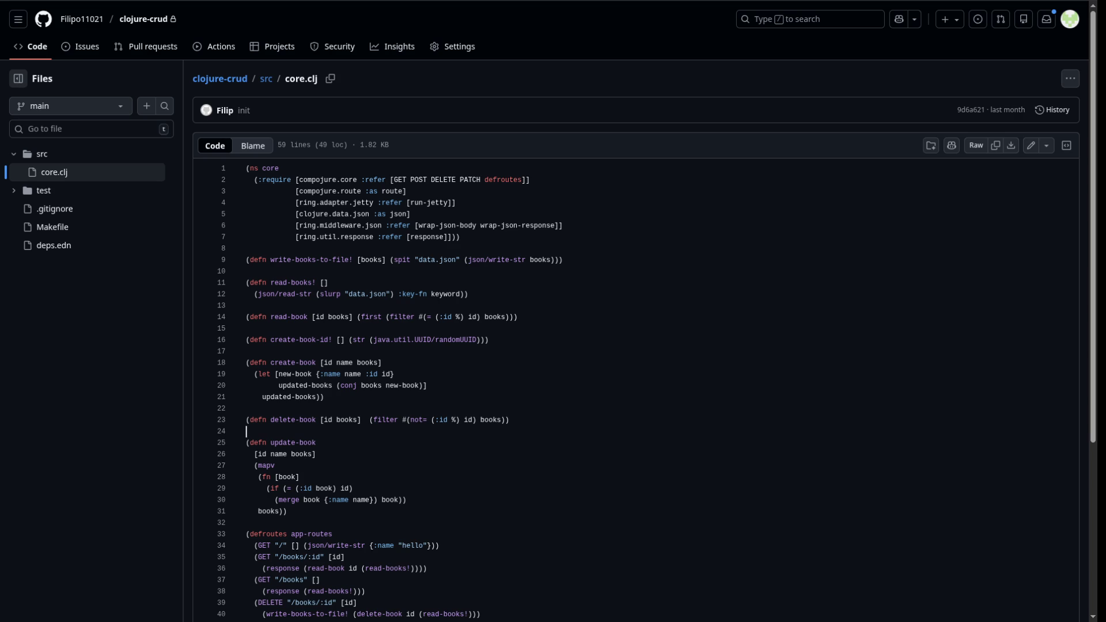
left_click_drag(246, 362, 324, 397)
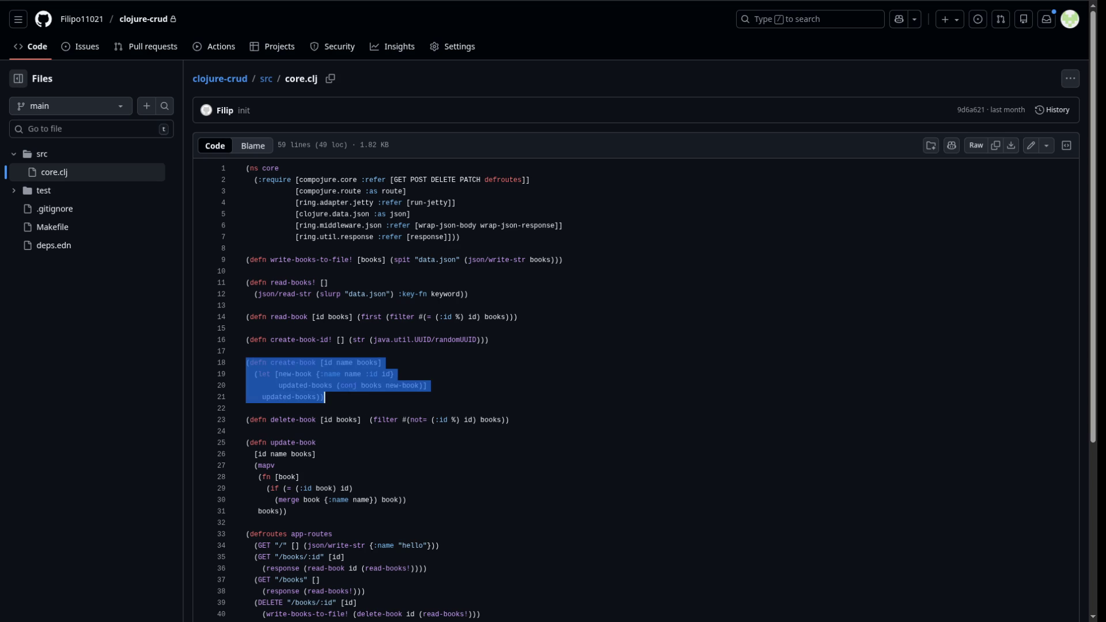
left_click(324, 396)
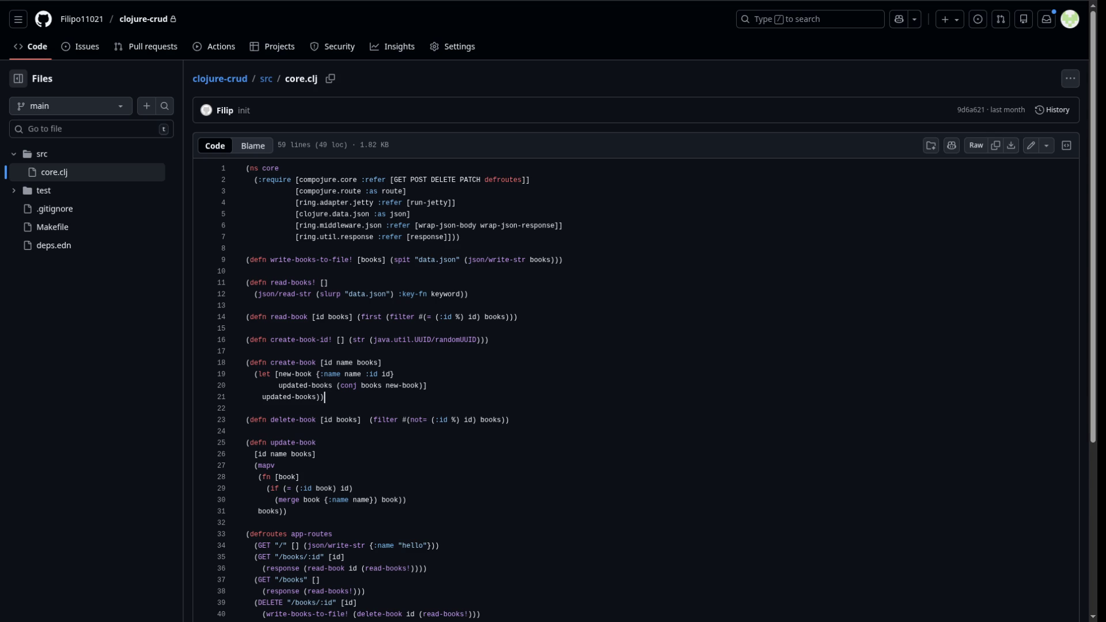
left_click_drag(402, 420, 506, 420)
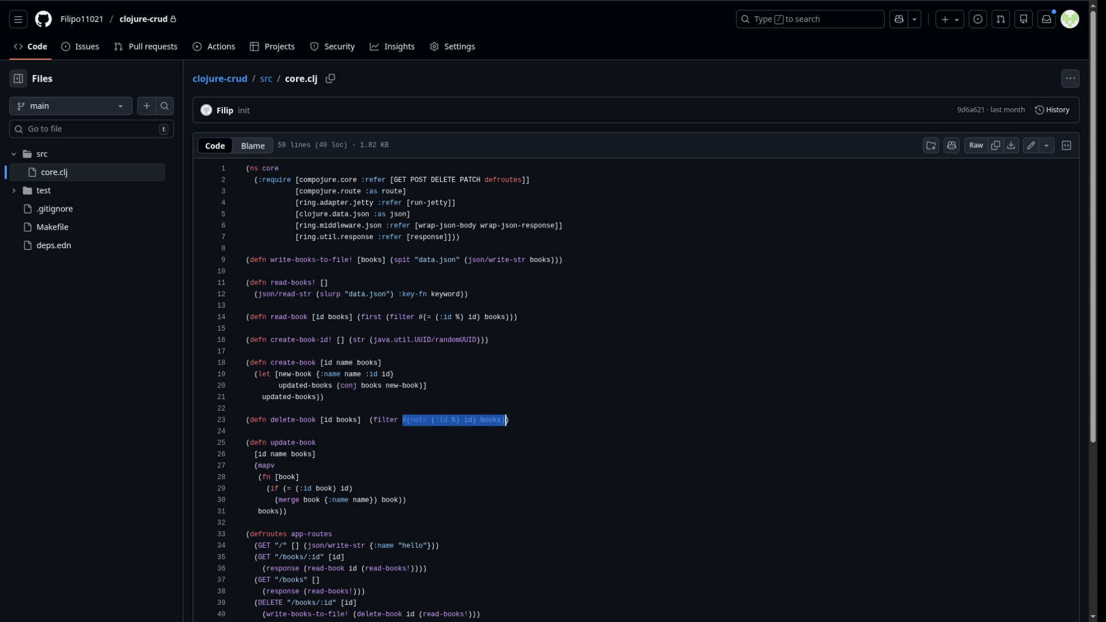
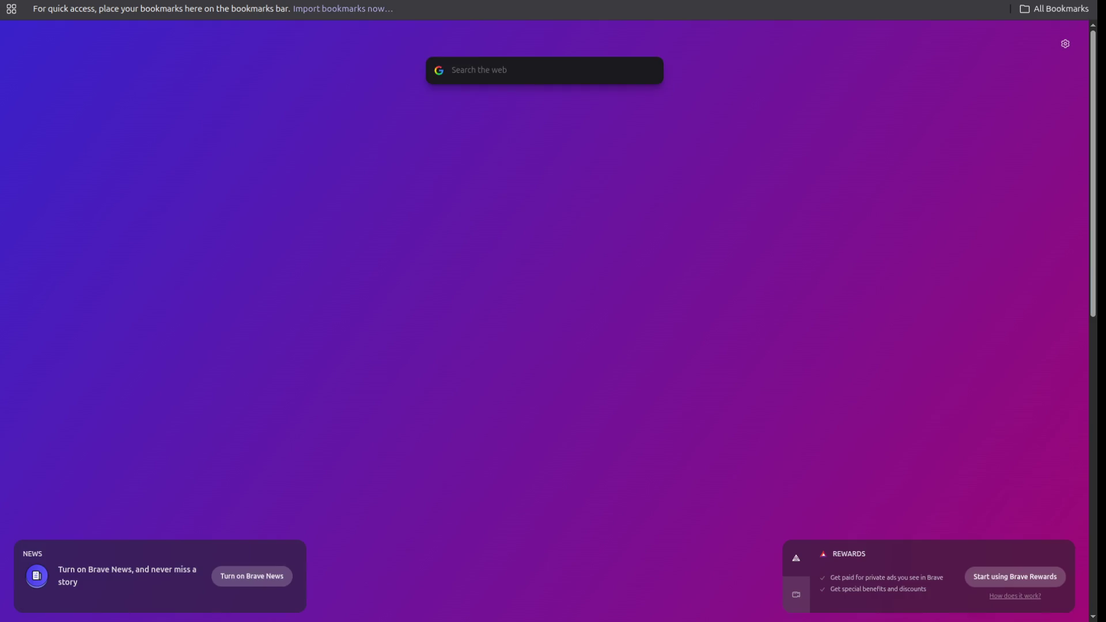
Search Google for 'amazon', open the Amazon.pl homepage, and bring up DevTools with F12
type("amazon")
key("Return")
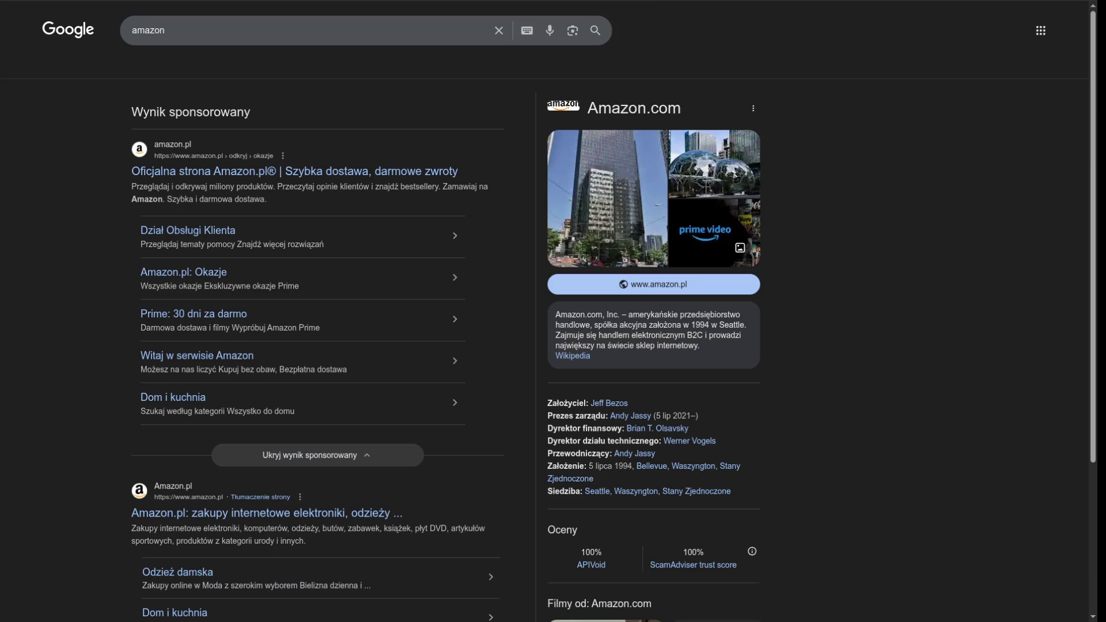
left_click(288, 512)
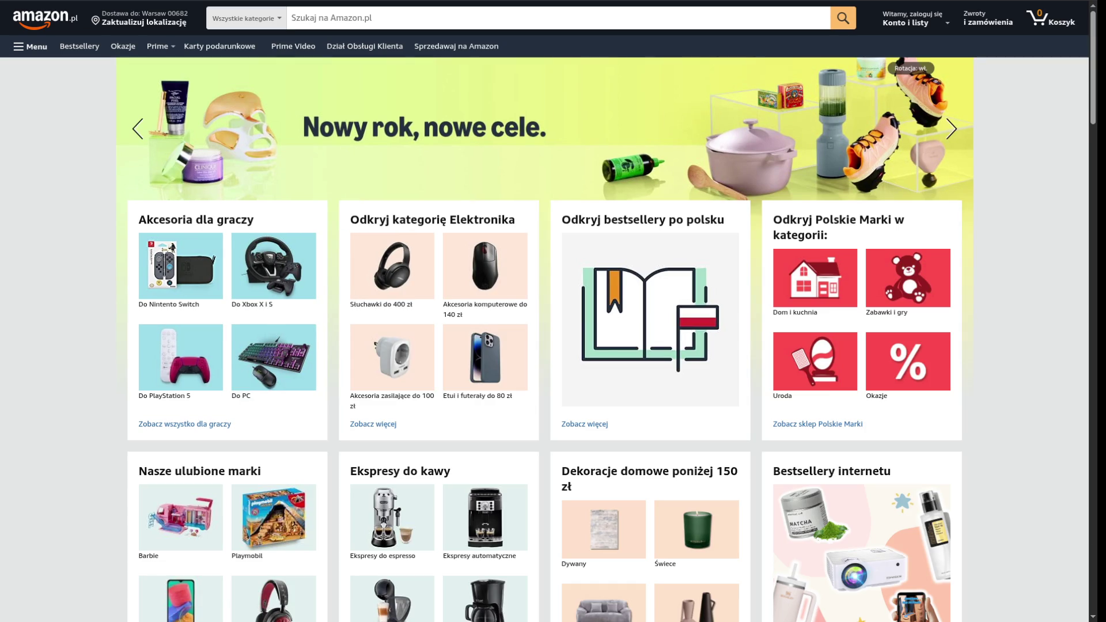
key("F12")
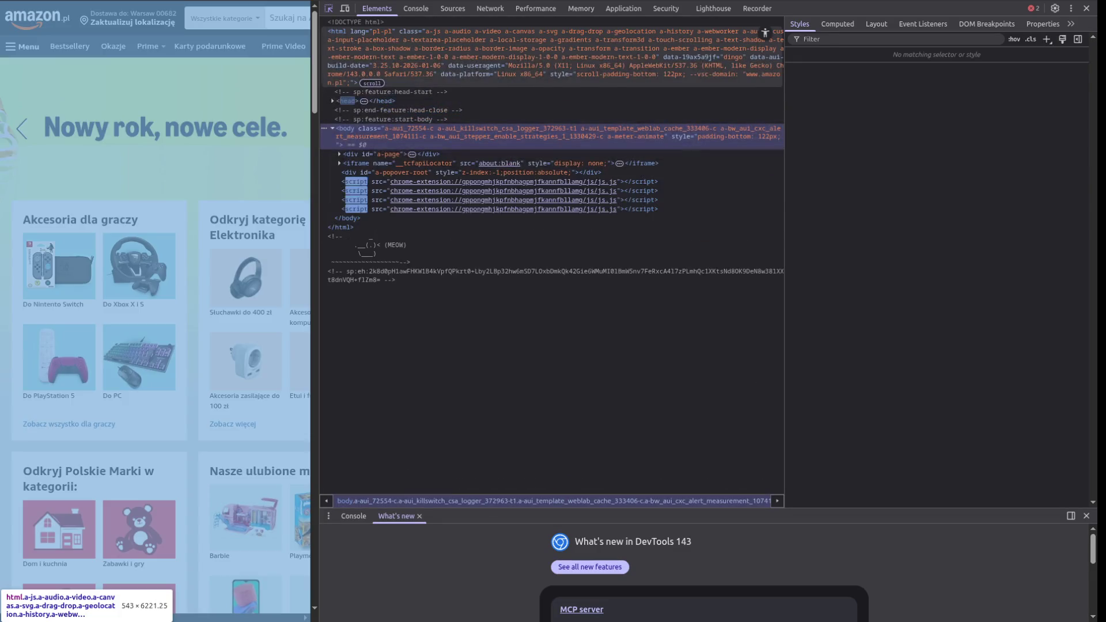
In the Console, run $ and then $("img") to get the page's first image element
key("ctrl+shift+j")
type("$")
key("Return")
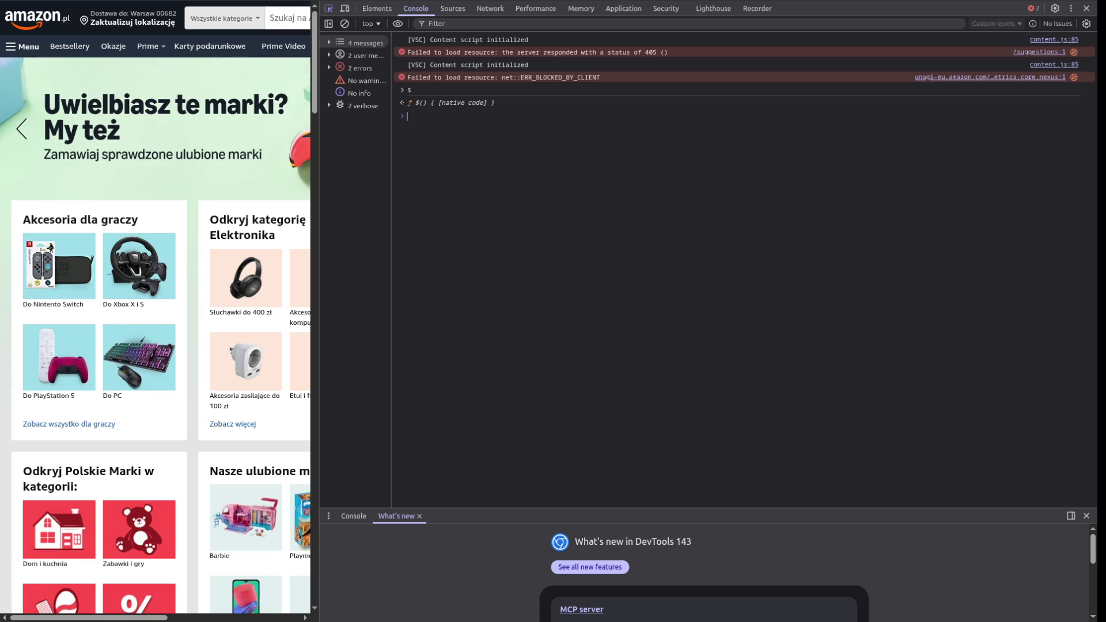
type("$.")
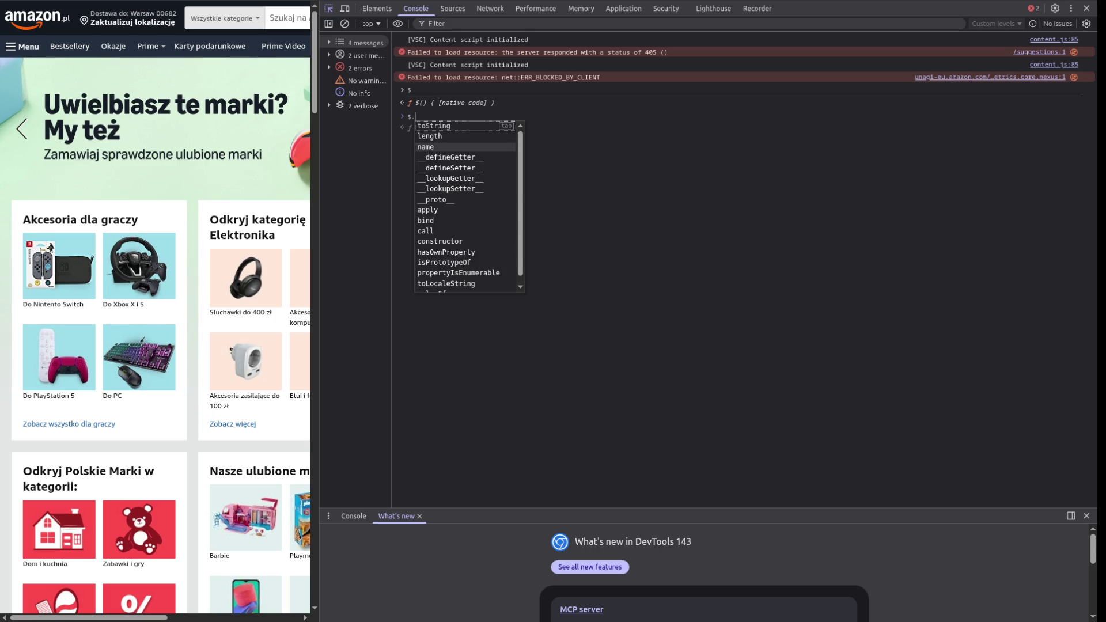
key("BackSpace")
type("(")
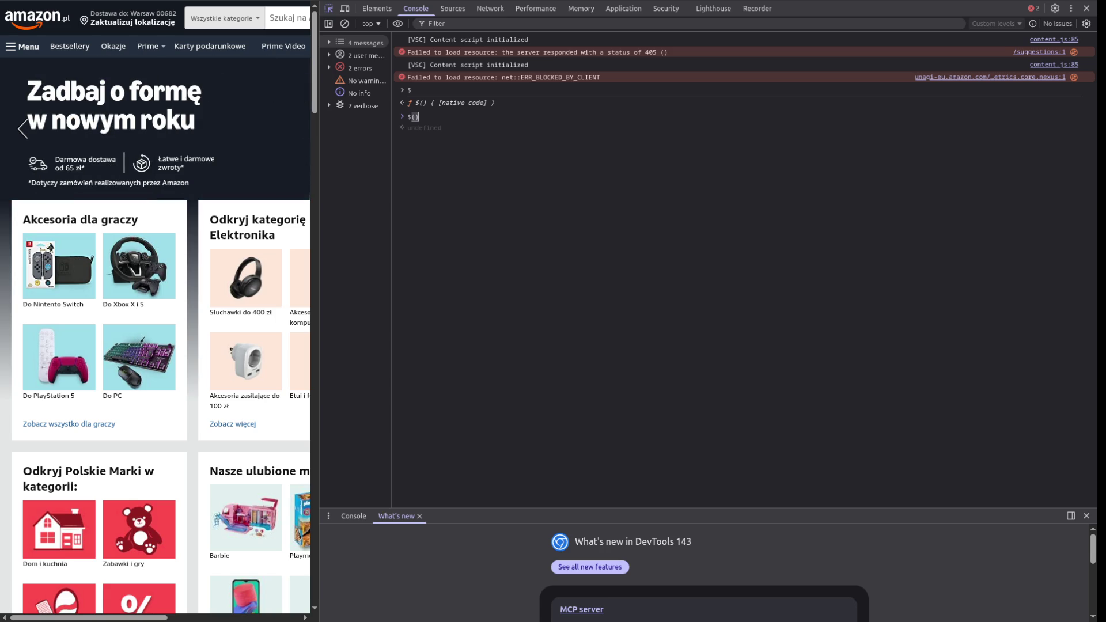
type("\"in")
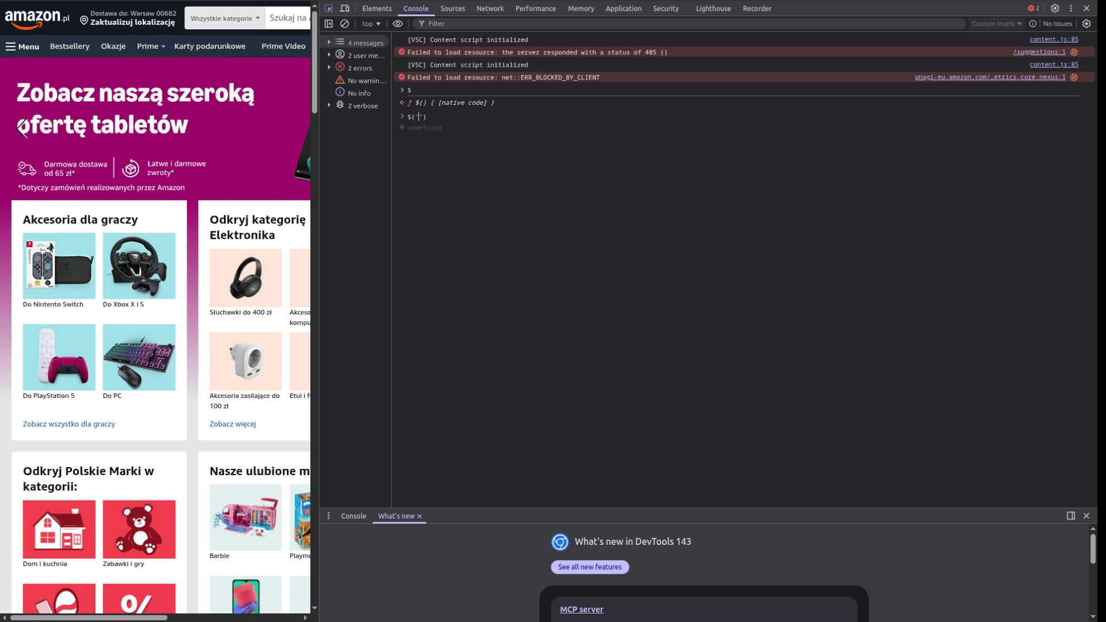
type("g")
key("Return")
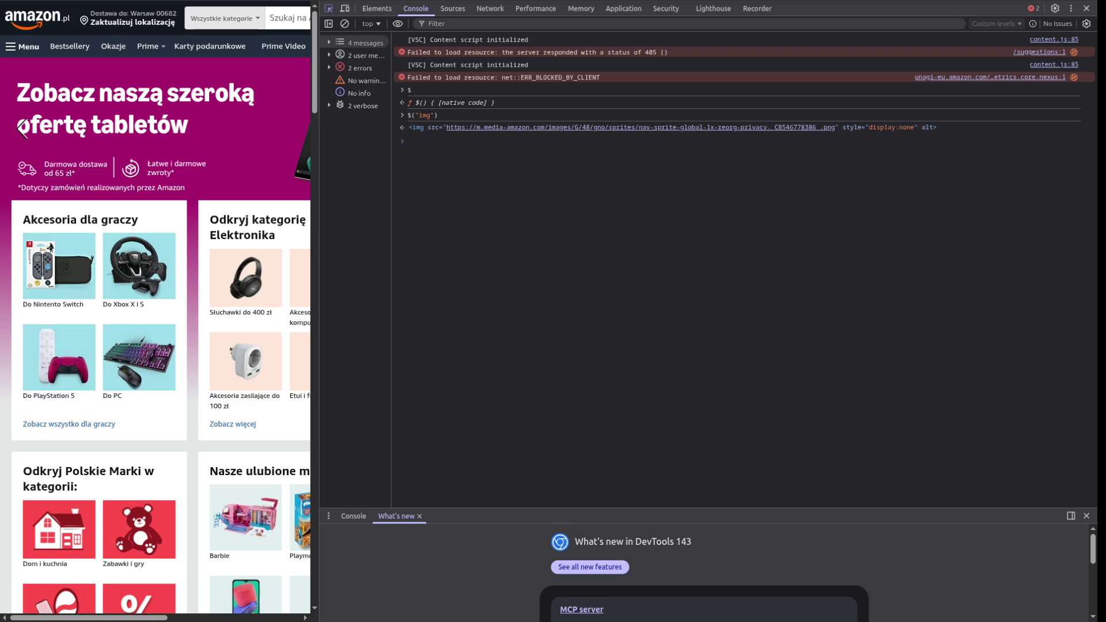
Run $$("img") to list all 192 img elements on the page
type("$$")
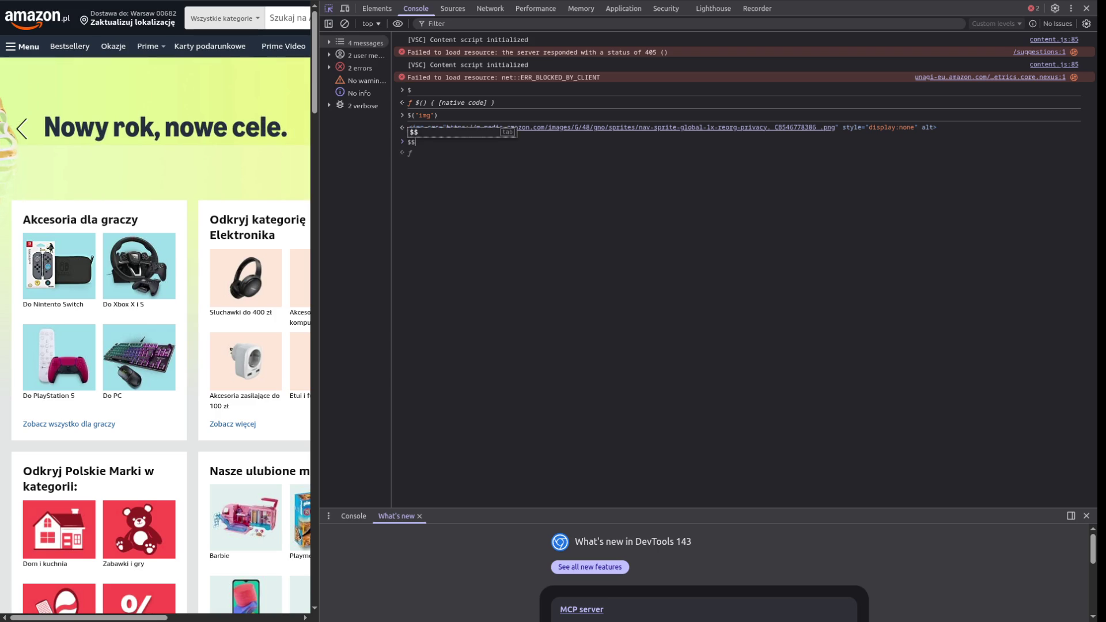
type("(\"")
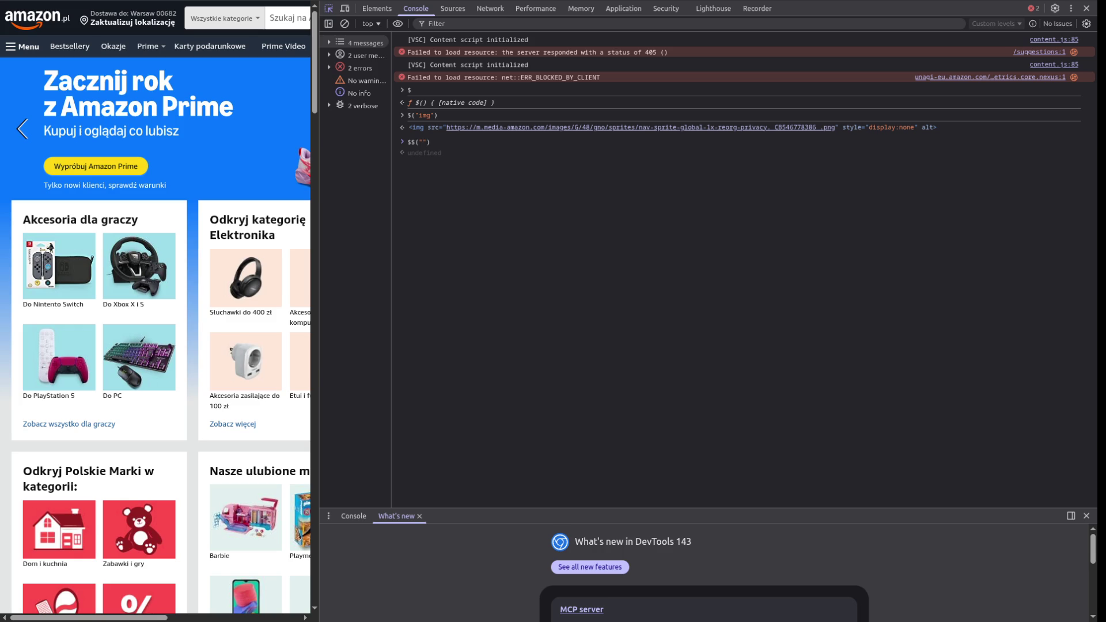
type("img")
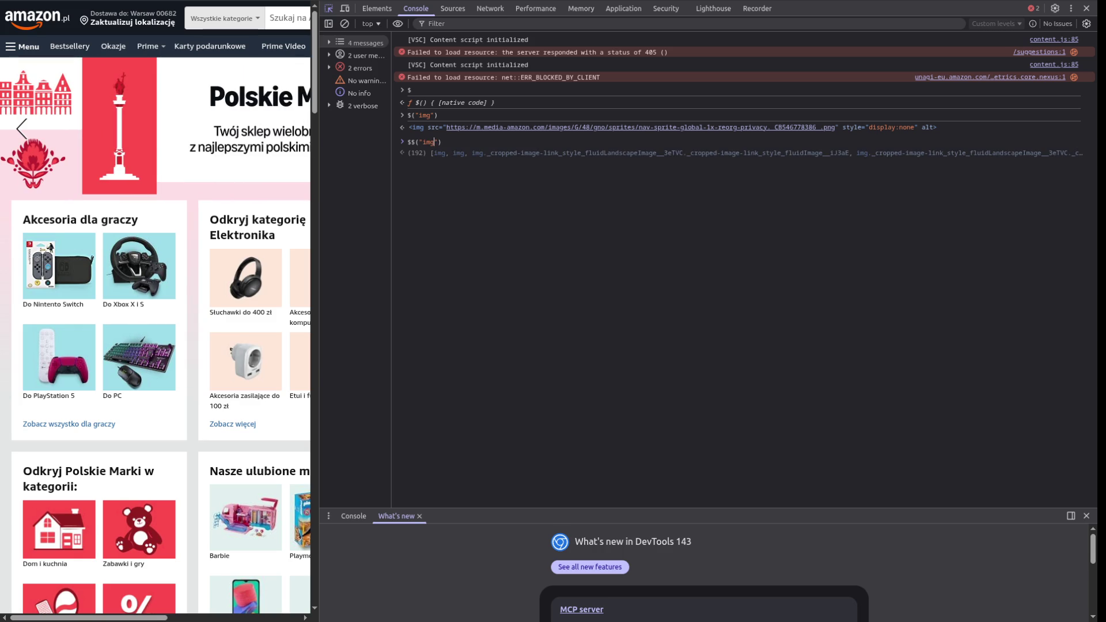
key("Return")
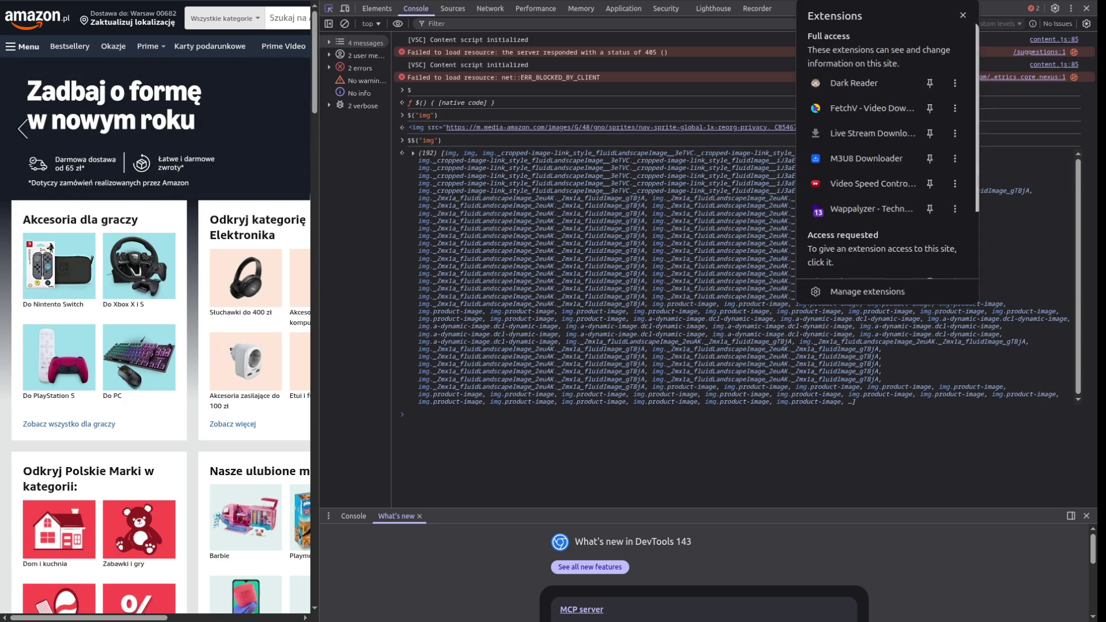
Dismiss the extensions list, move to the Sources panel, and widen the file tree
key("Escape")
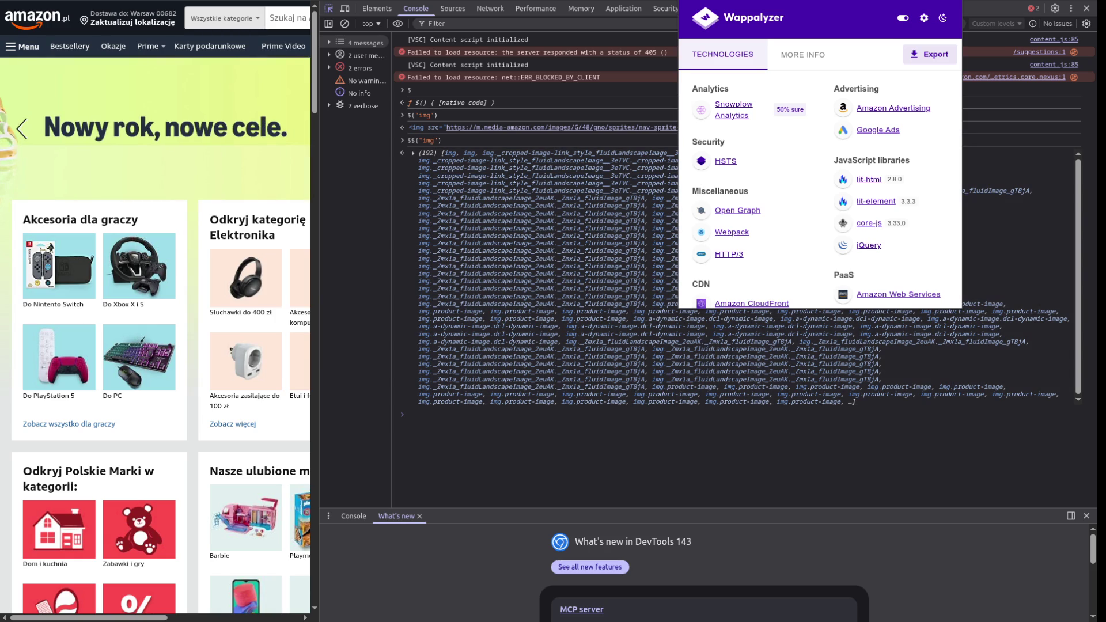
left_click(490, 8)
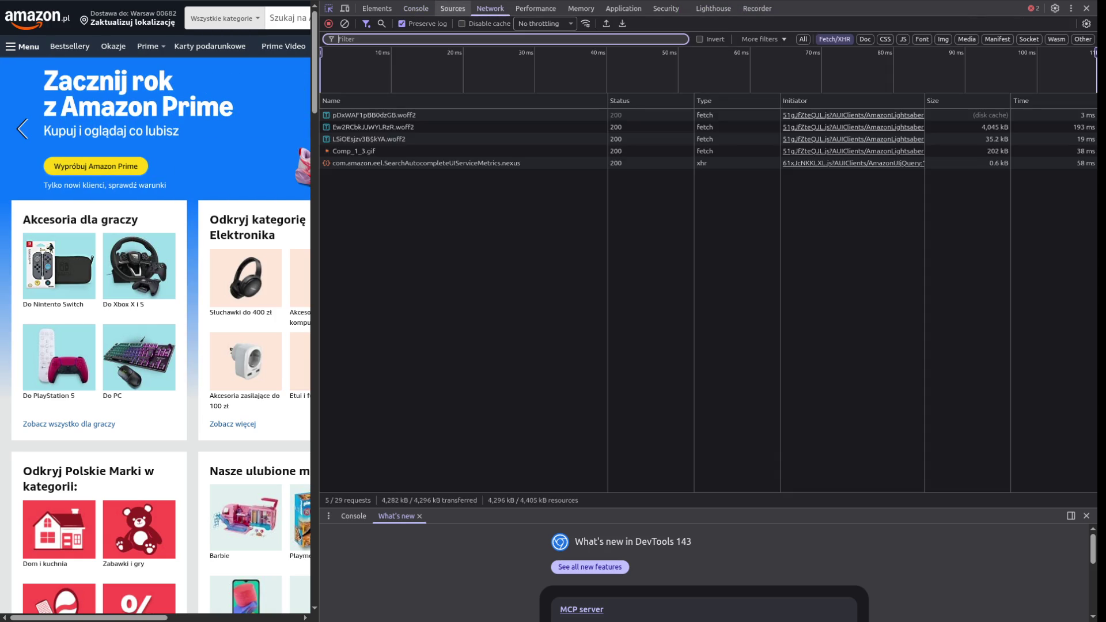
left_click(453, 8)
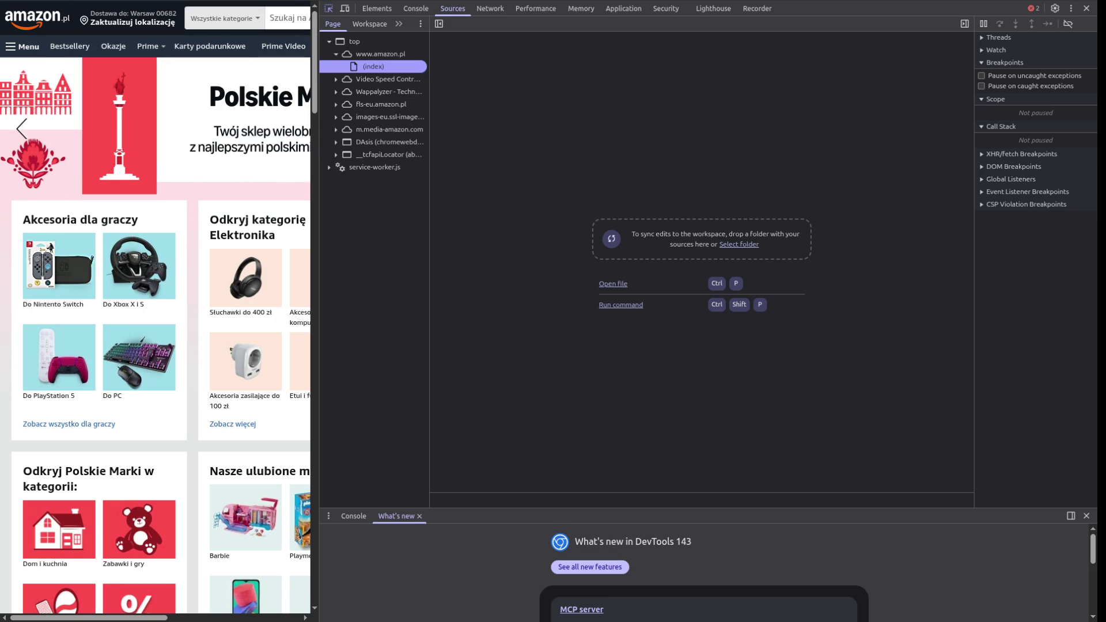
left_click_drag(429, 346, 488, 346)
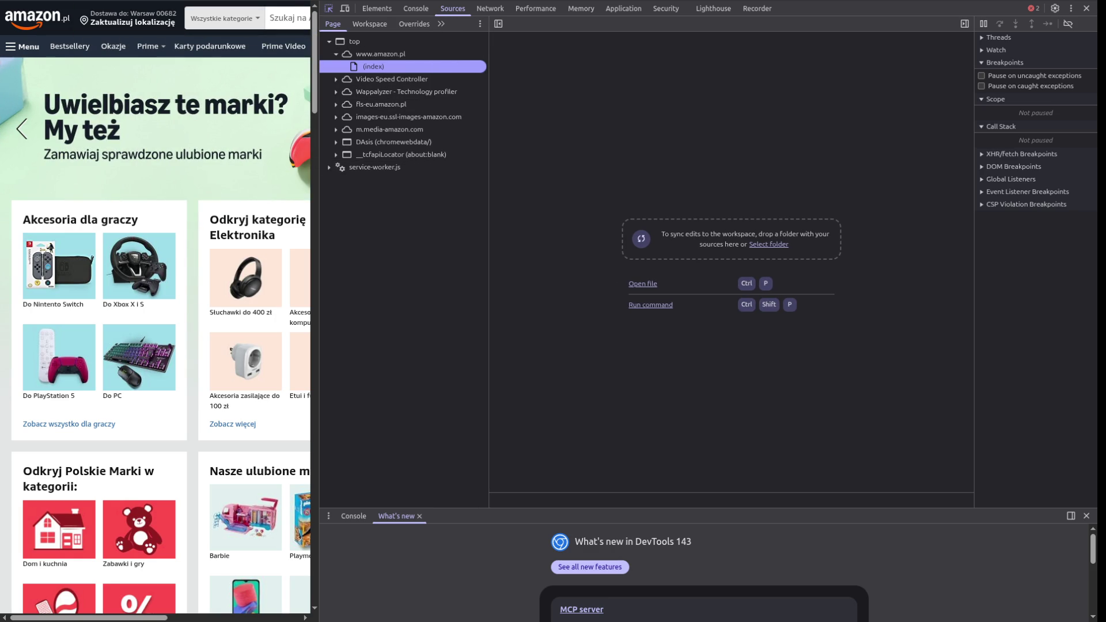
left_click(375, 167)
key("Right")
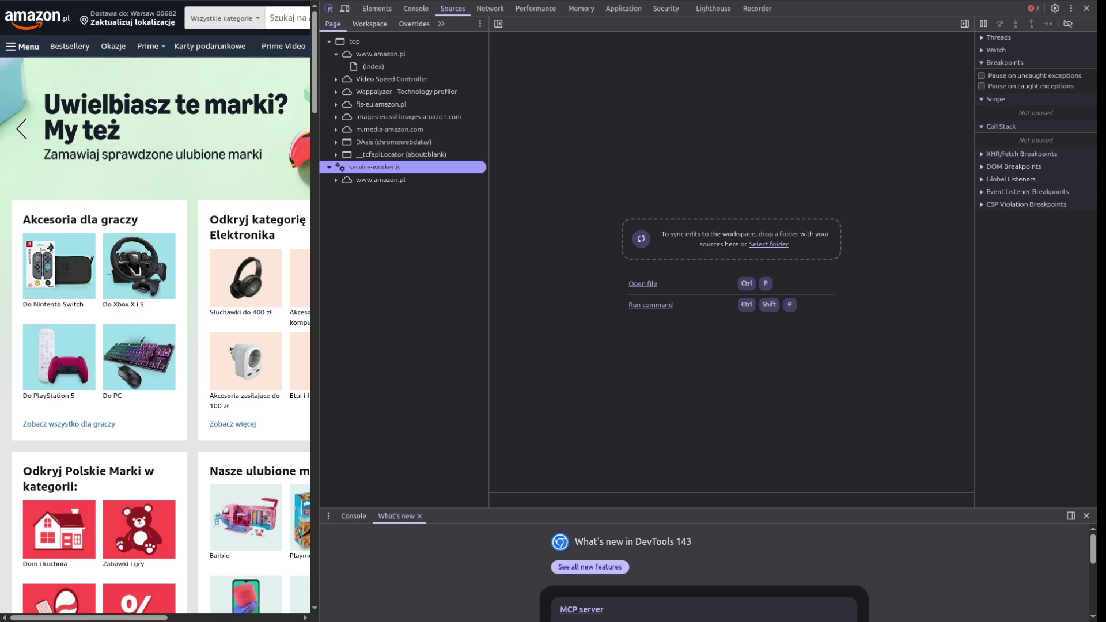
key("Down")
key("Right")
key("Down")
key("Return")
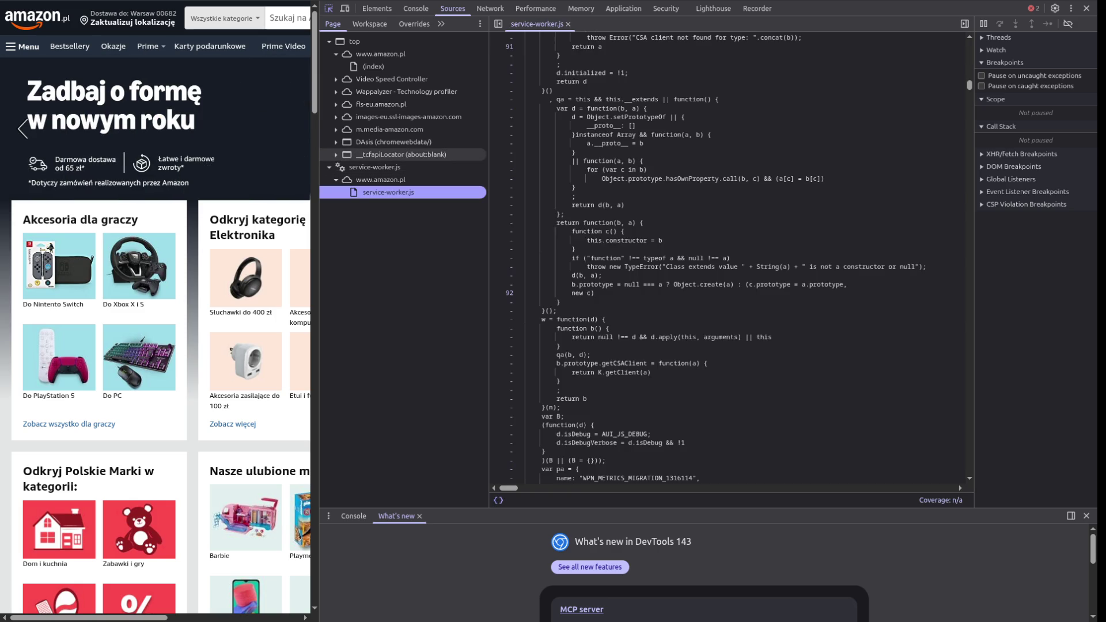
Browse m.media-amazon.com and fls-eu.amazon.pl, opening a 1/batch/1/OP file as an image
left_click(389, 129)
key("Right")
key("Down")
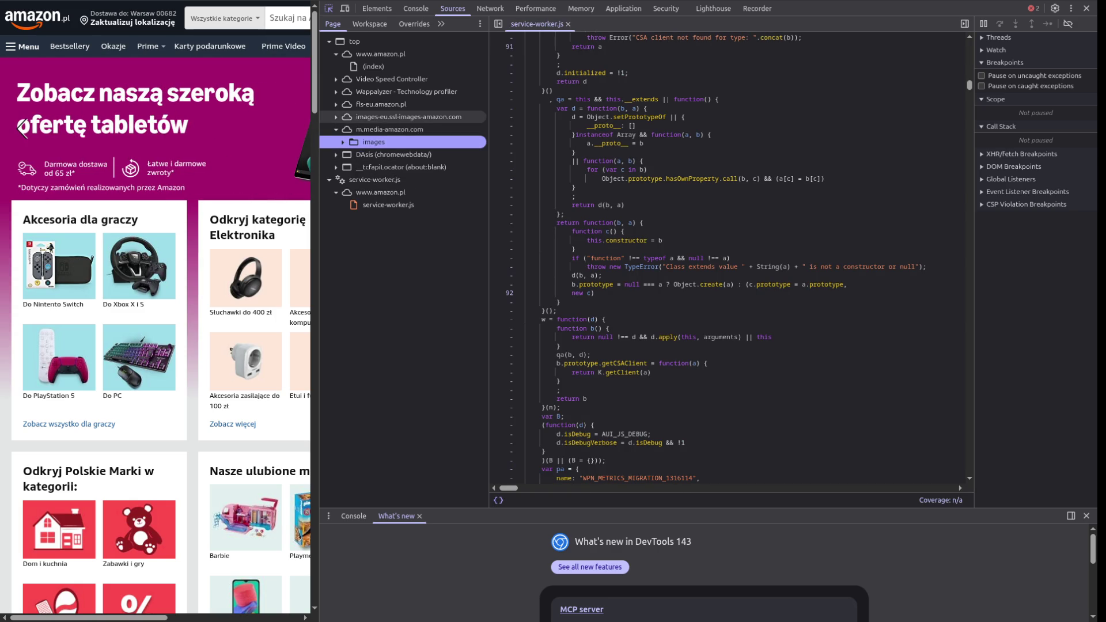
key("Up")
key("Up")
key("Up")
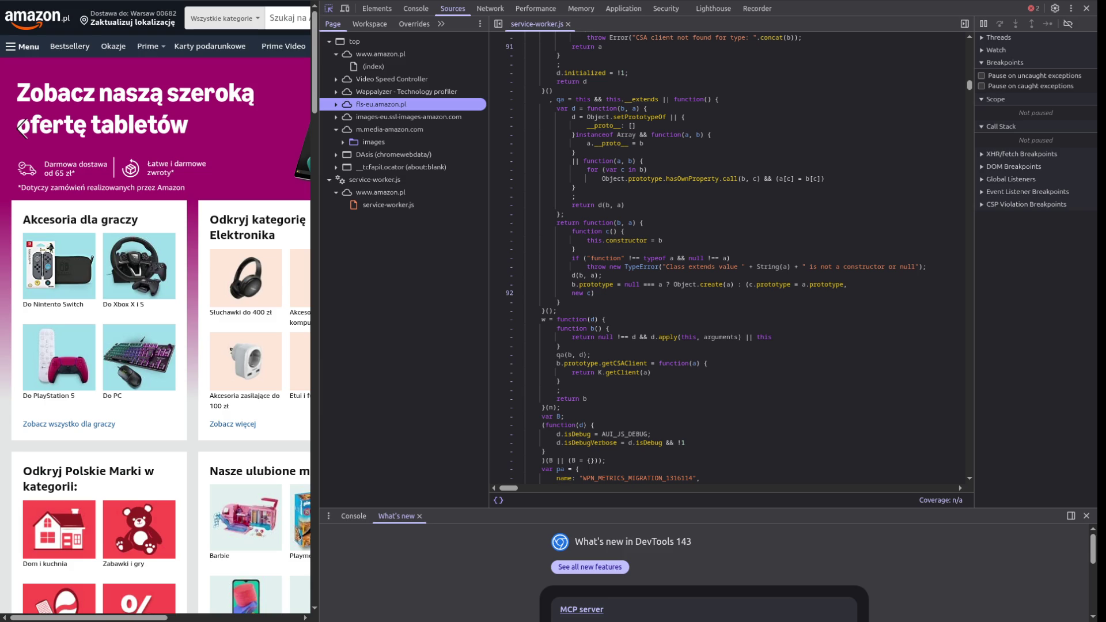
key("Right")
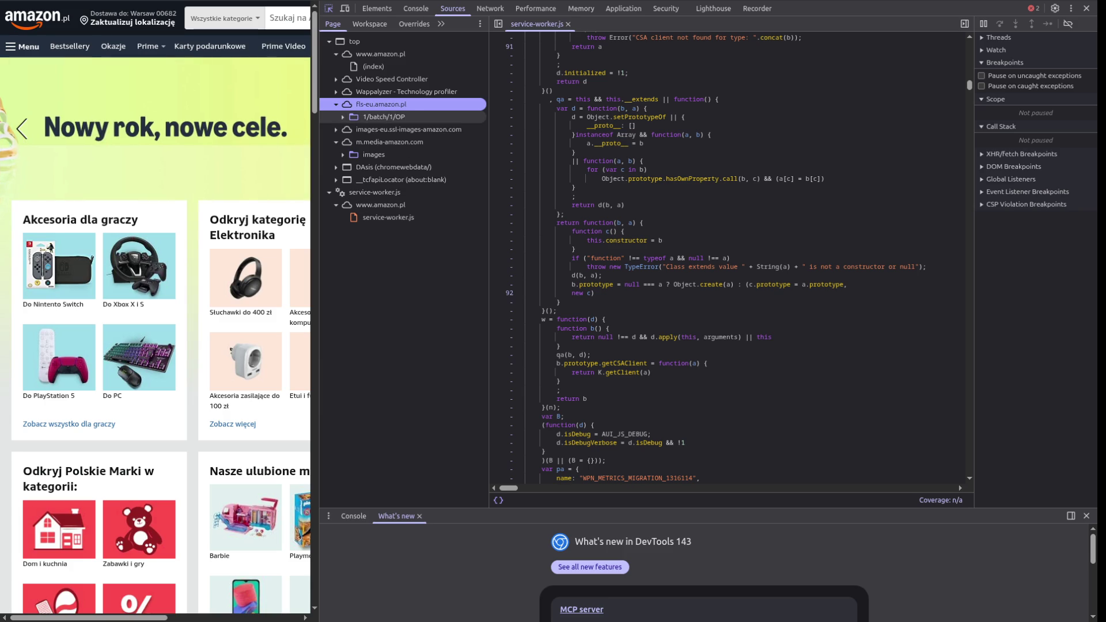
key("Down")
key("Right")
key("Down")
key("Down")
key("Down")
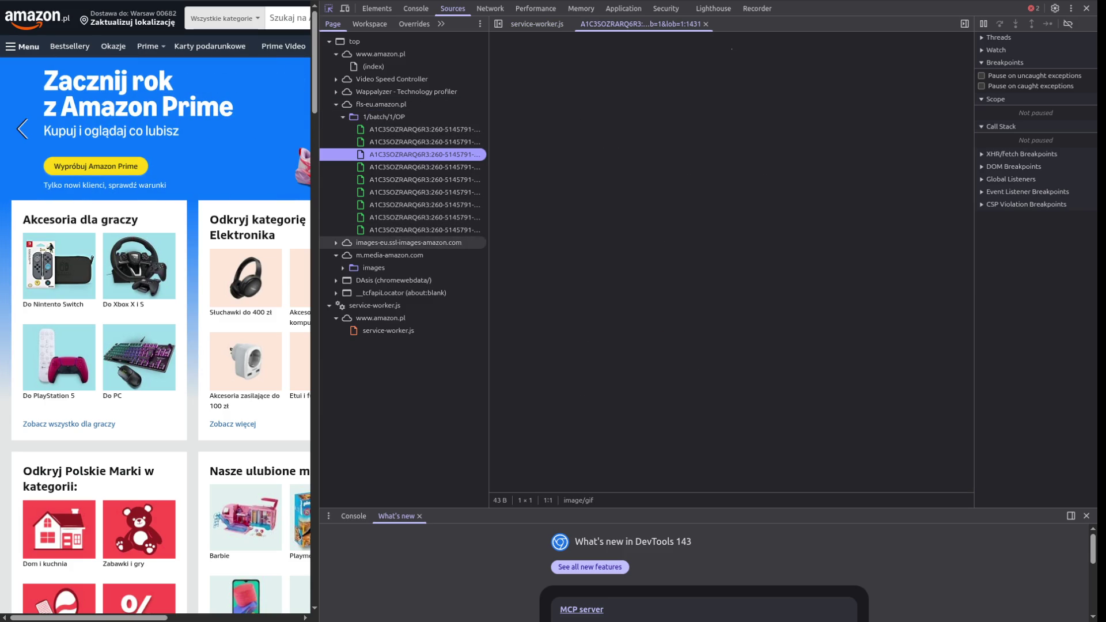
Expand images-eu.ssl-images-amazon.com's images folder, then open the page's (index) file
double_click(403, 242)
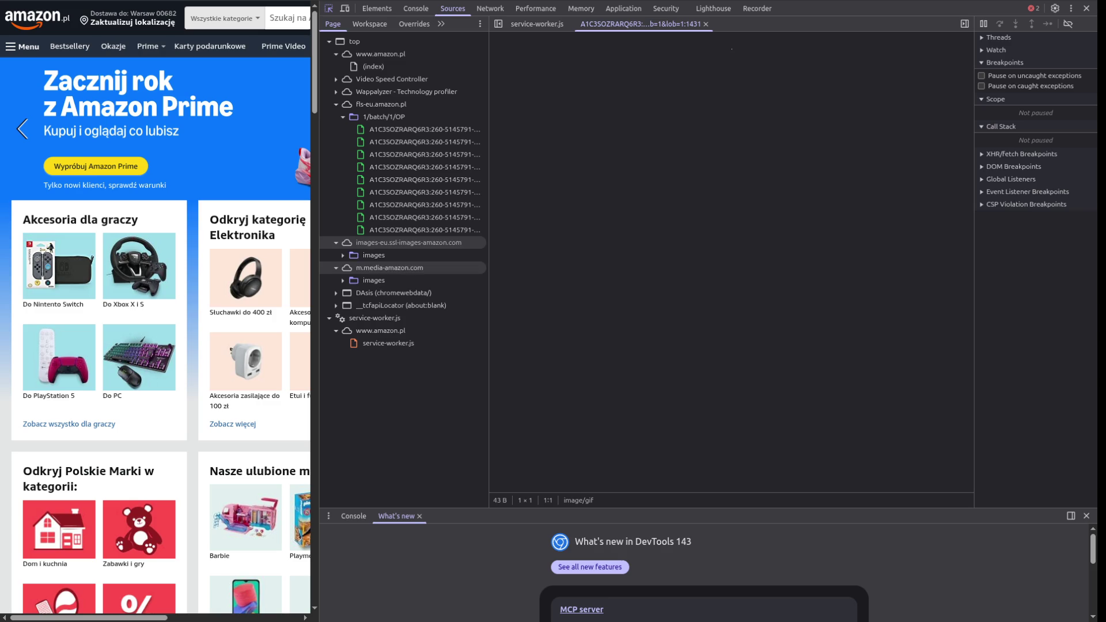
left_click(373, 255)
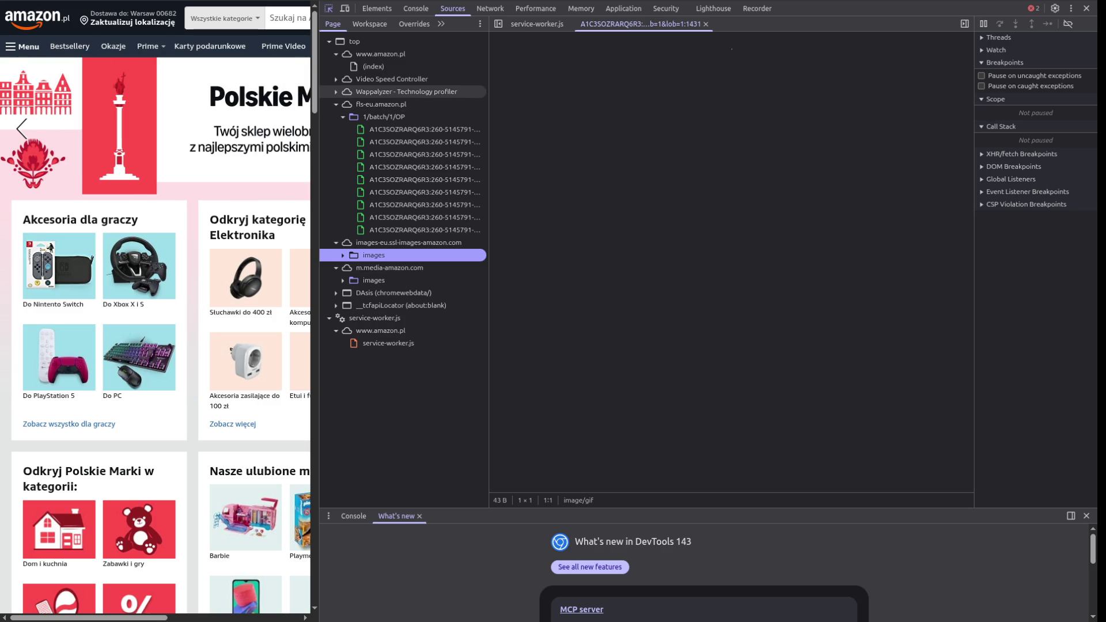
left_click(373, 66)
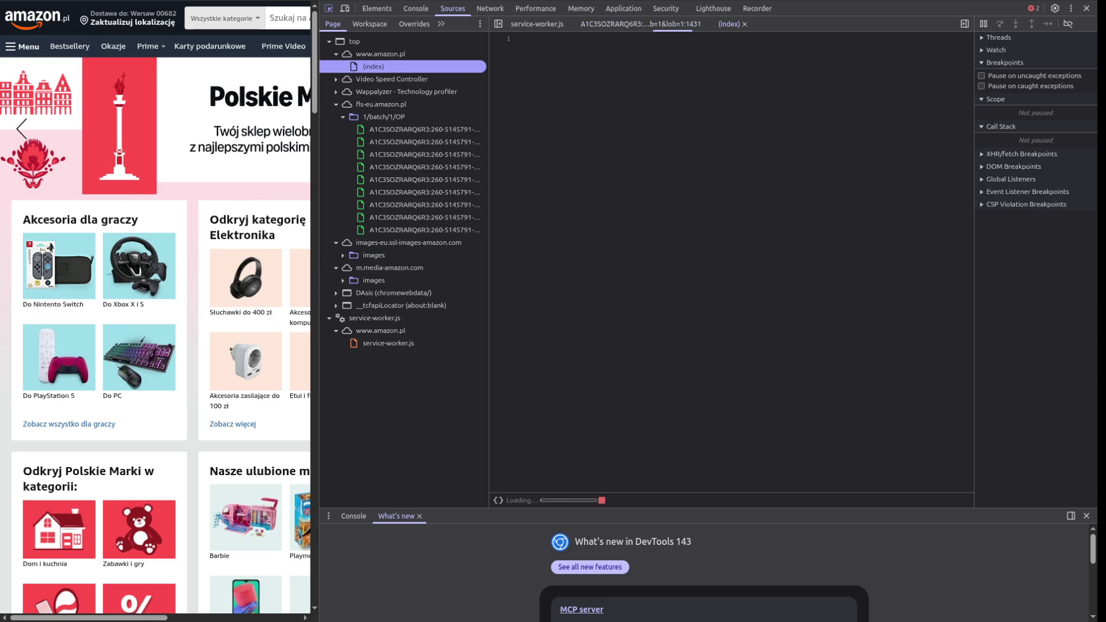
In Elements, widen the DOM tree and expand <head> to list its scripts, meta and link tags
left_click(377, 8)
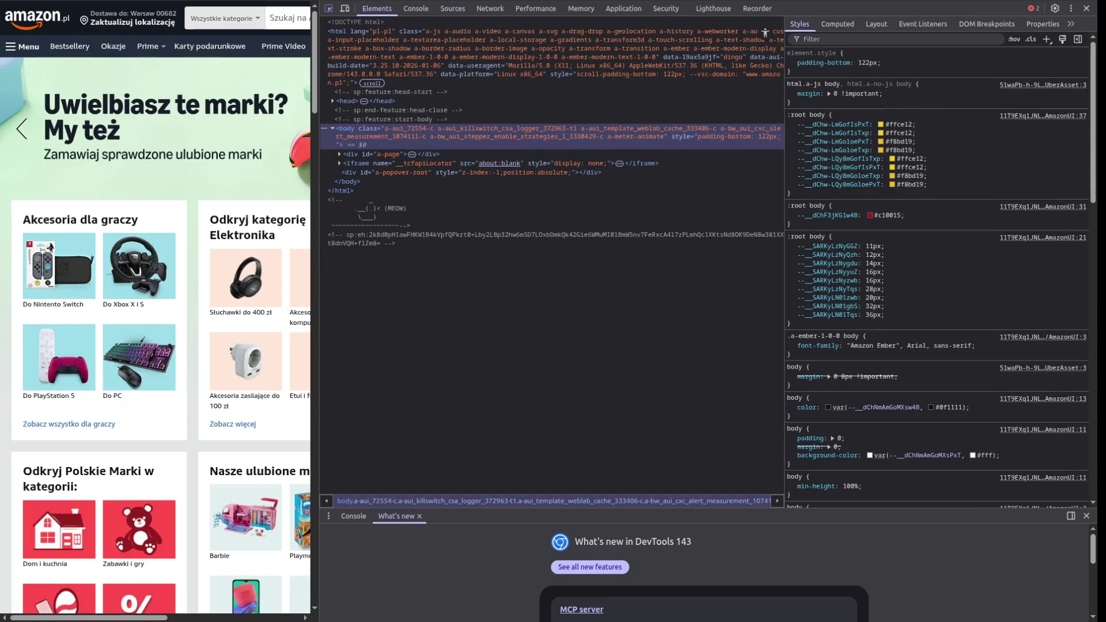
mouse_move(784, 288)
left_mouse_down()
mouse_move(968, 288)
mouse_move(933, 288)
mouse_move(943, 287)
left_mouse_up()
left_click(347, 83)
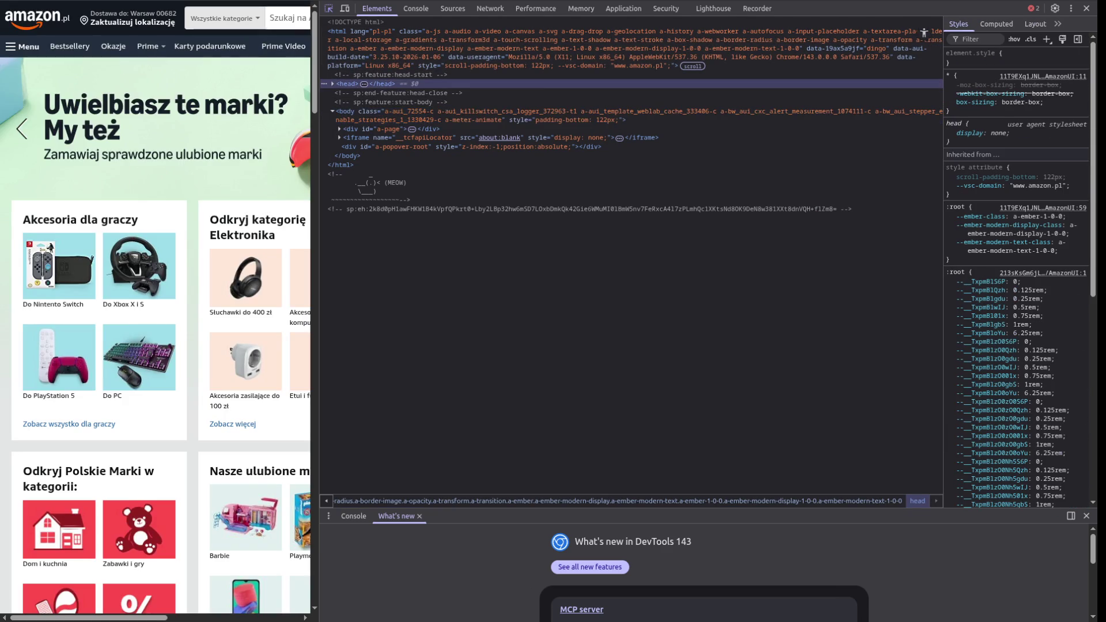
key("Right")
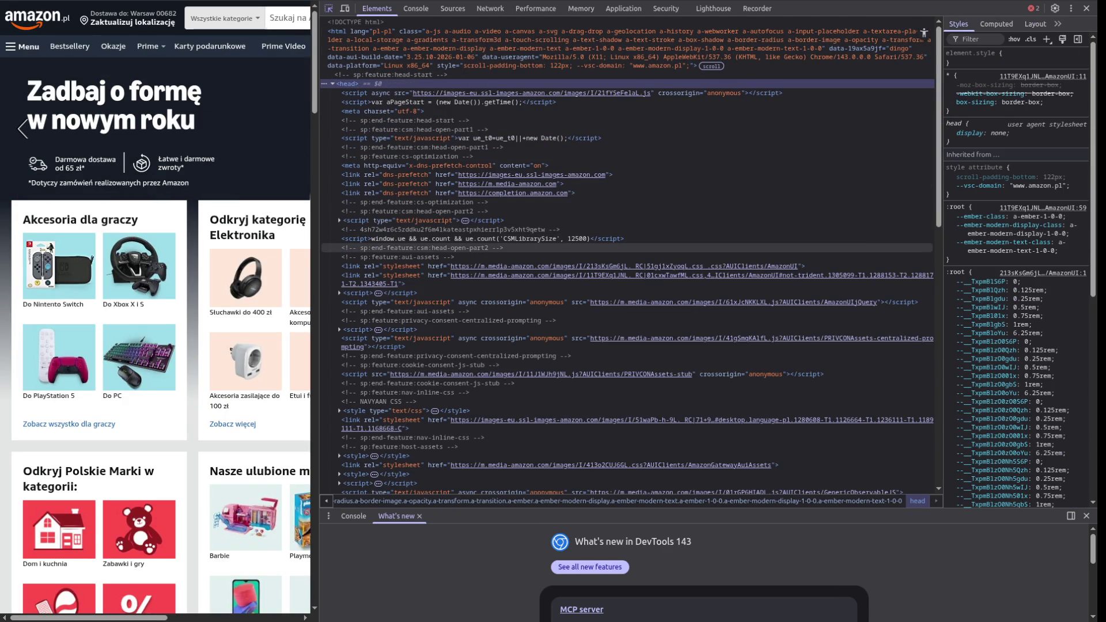
scroll(576, 248, "down", 3)
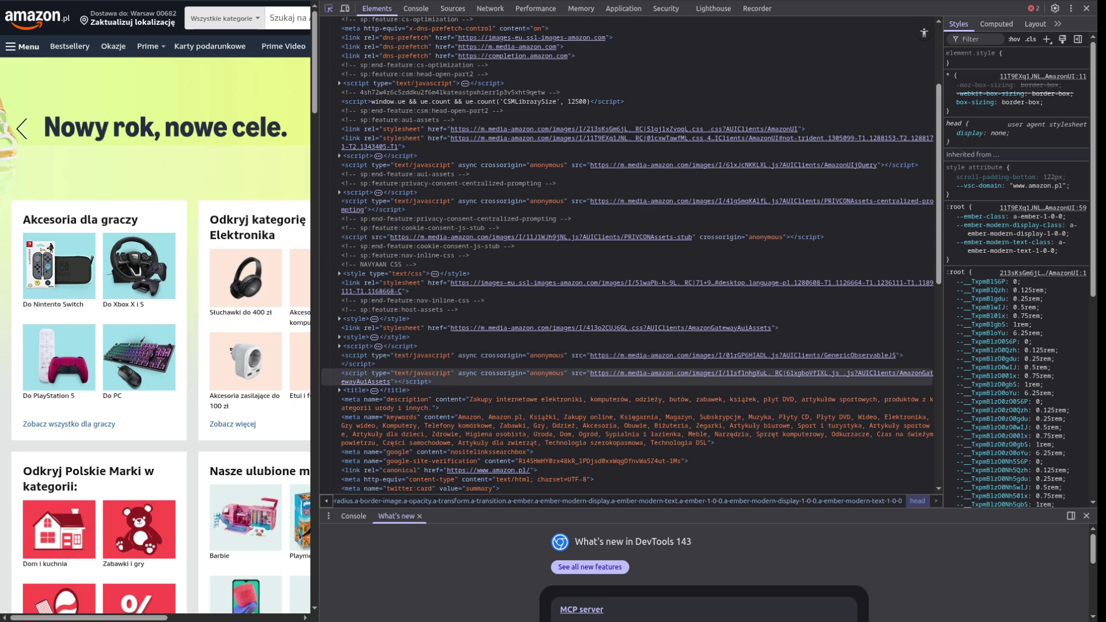
left_click(416, 8)
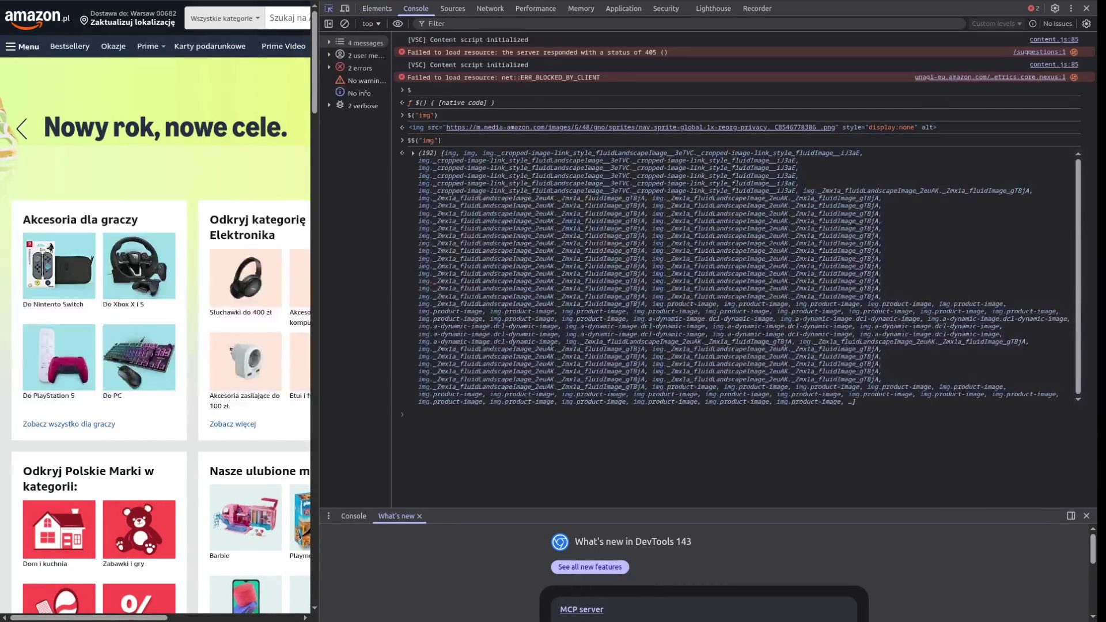
type("$.fn")
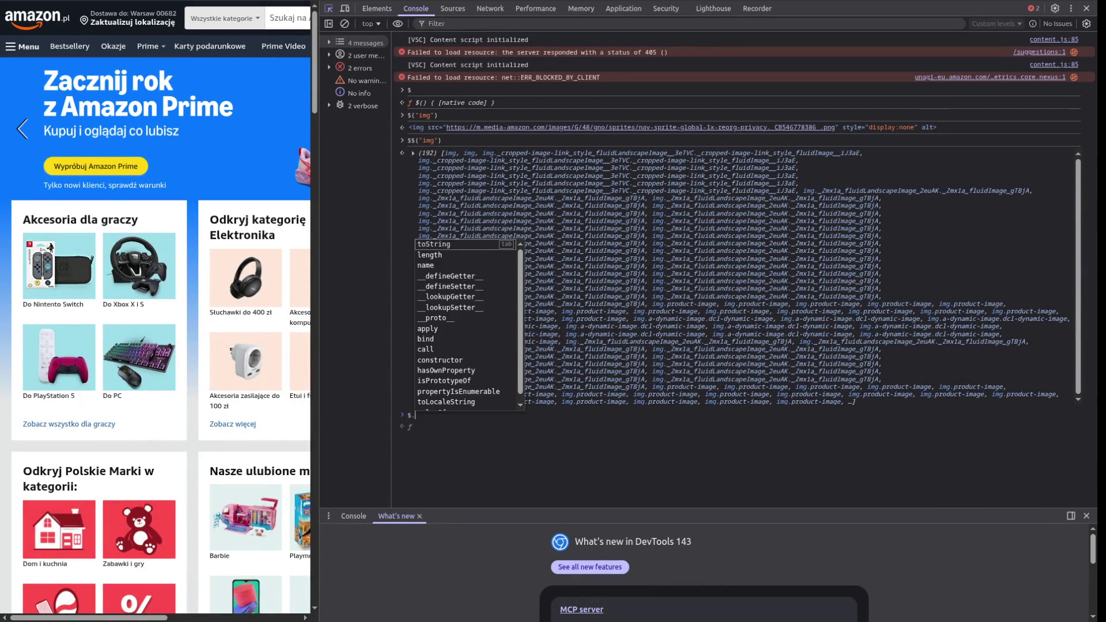
key("BackSpace")
key("BackSpace")
key("BackSpace")
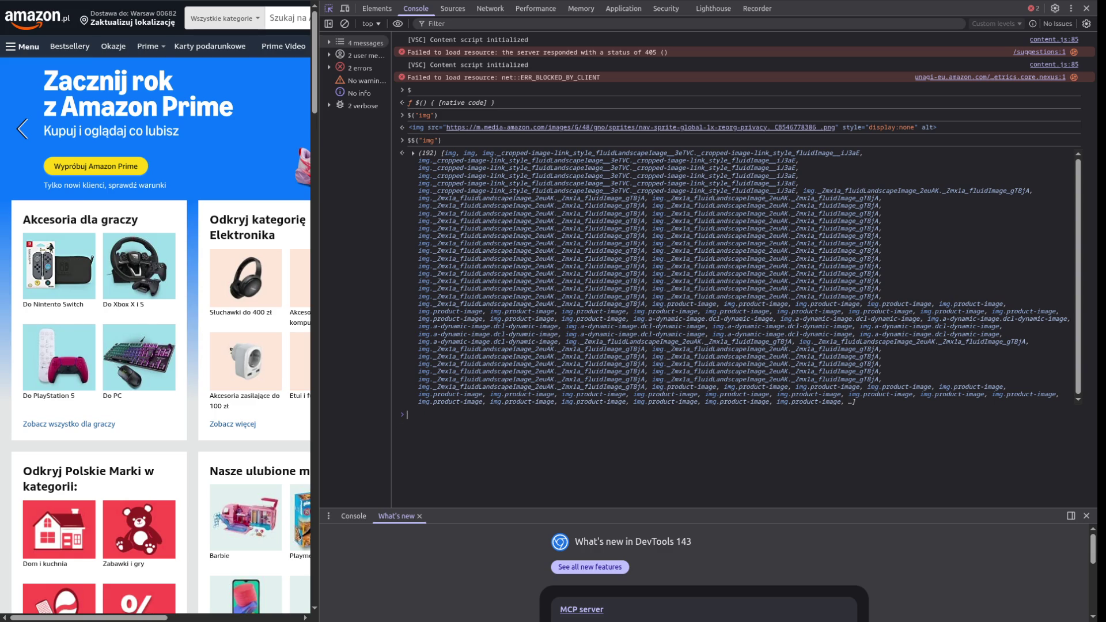
left_click(377, 8)
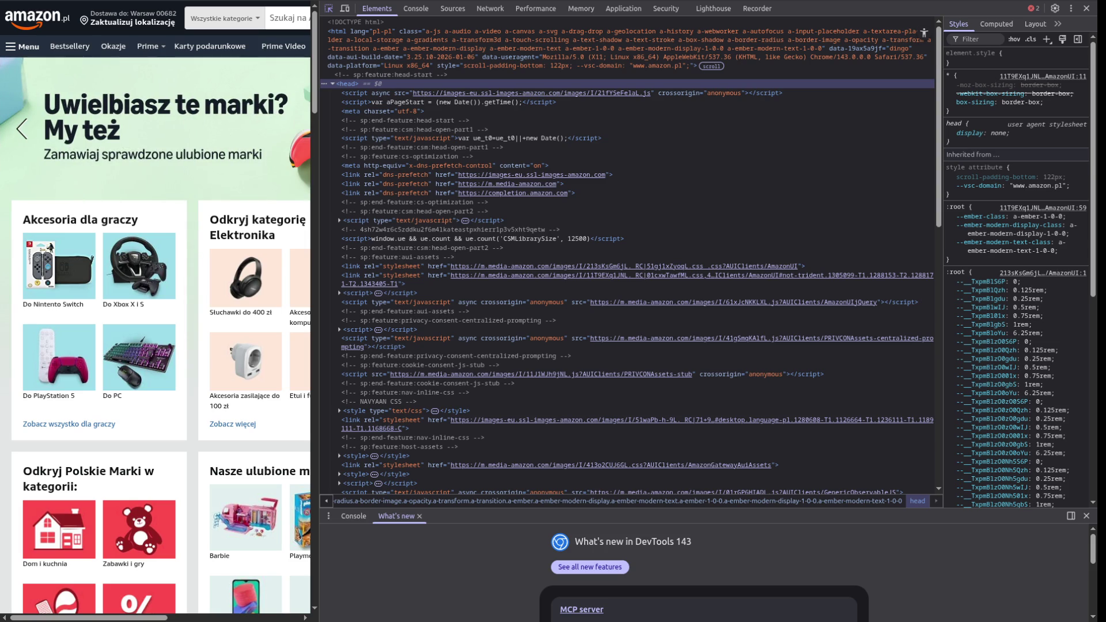
Enter inspect mode with Ctrl+Shift+C to pick the Etui i futerały do 80 zł image
key("ctrl+shift+c")
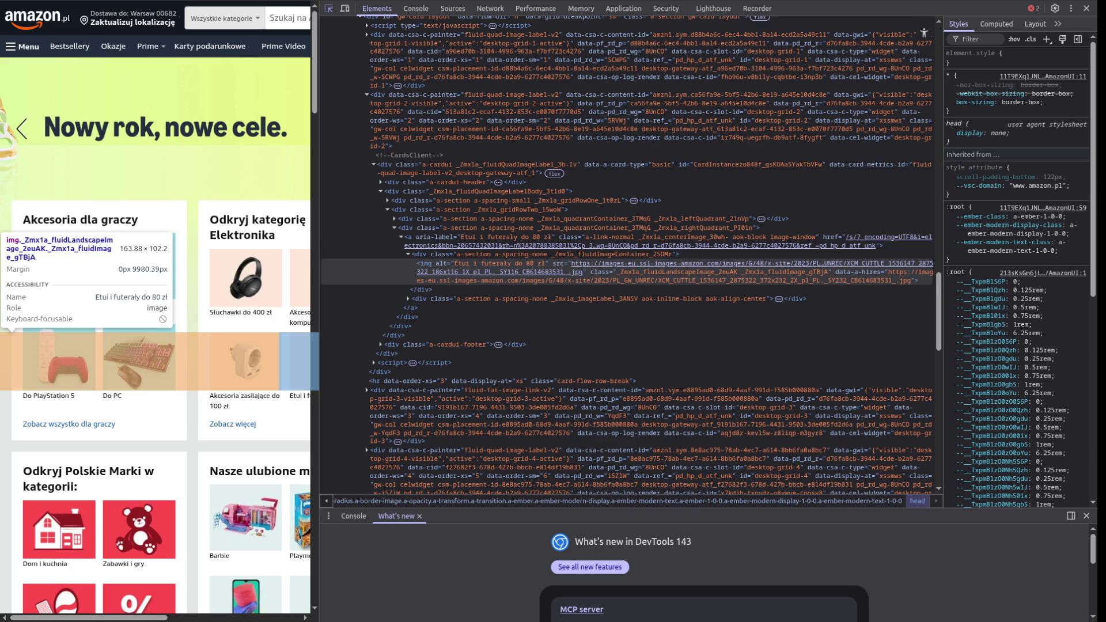
Collapse the gridRowTwo section and reveal the Etui i futerały product image element
left_click(387, 210)
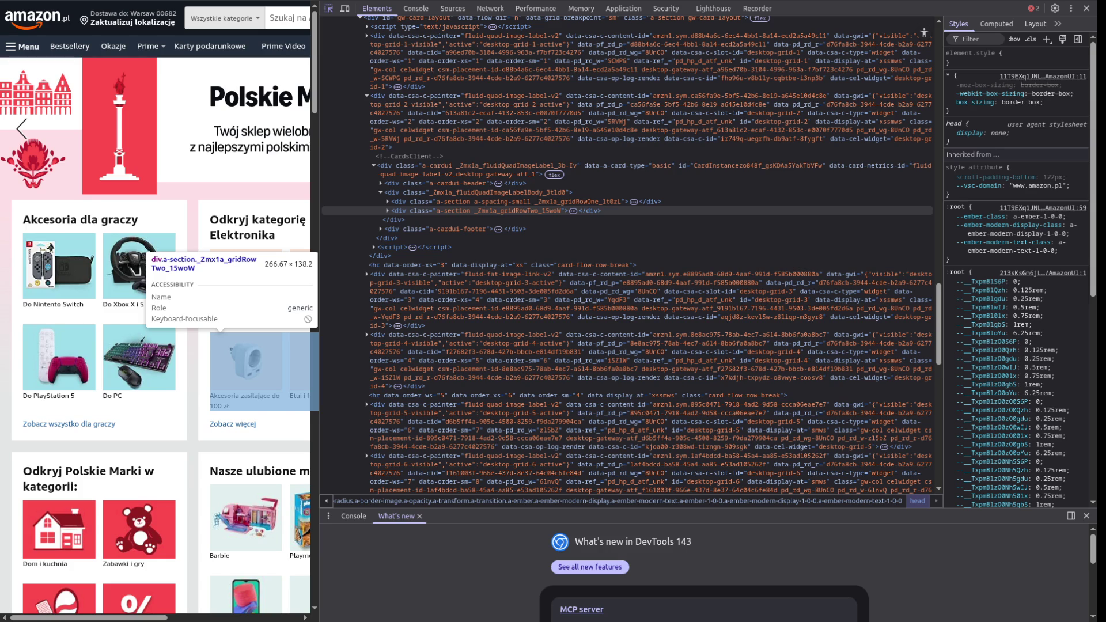
left_click(300, 361)
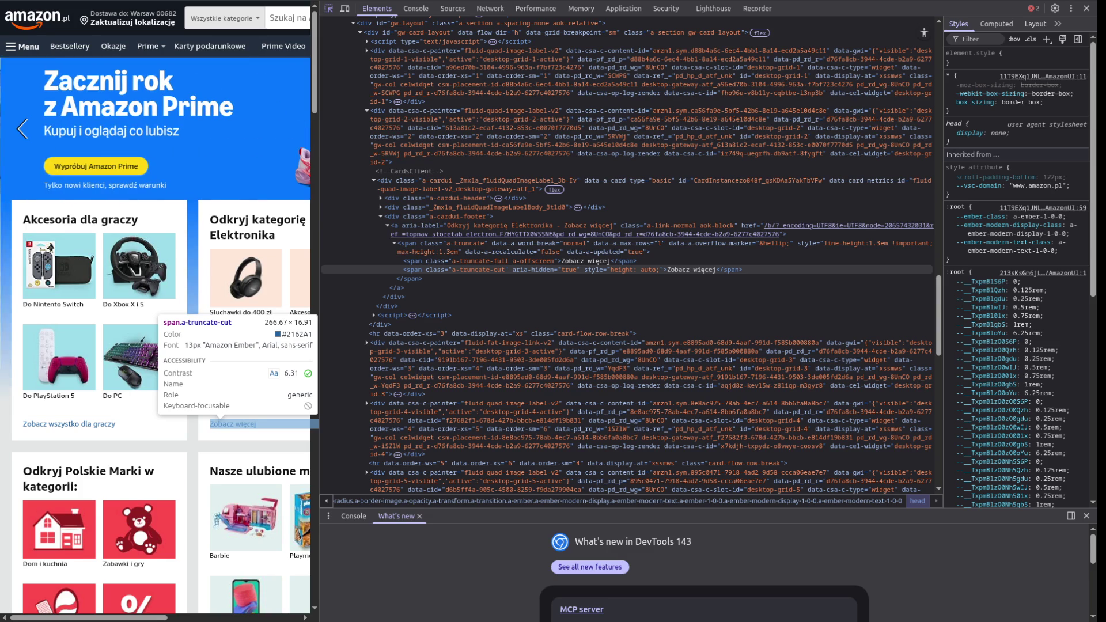
Collapse the Elektronika card's markup and give the Amazon page more width beside DevTools
left_click(373, 181)
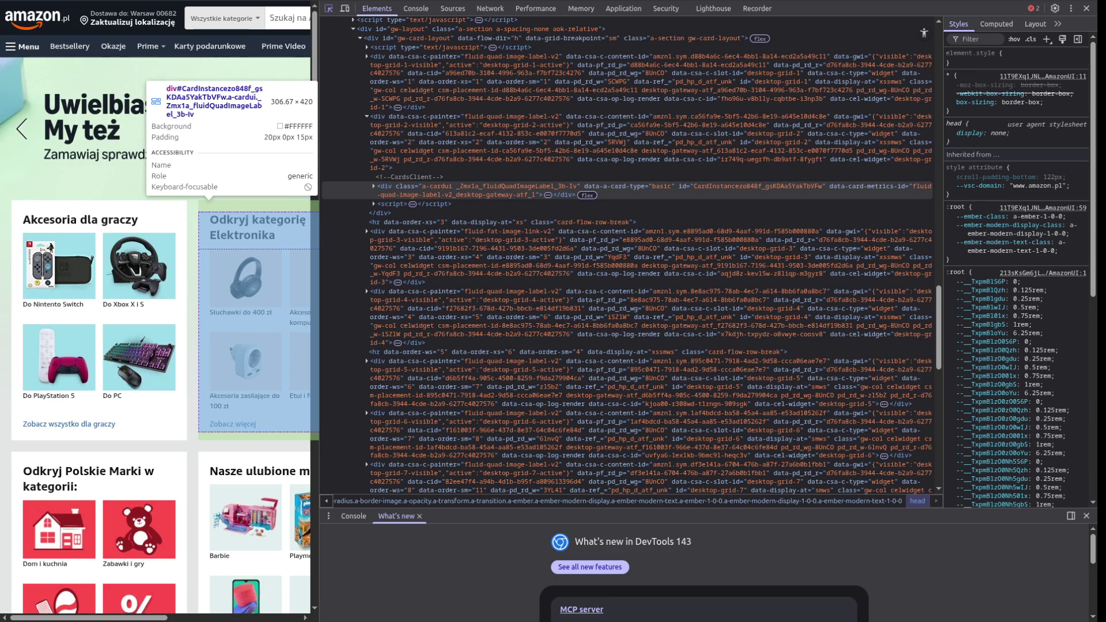
scroll(628, 49, "up", 10)
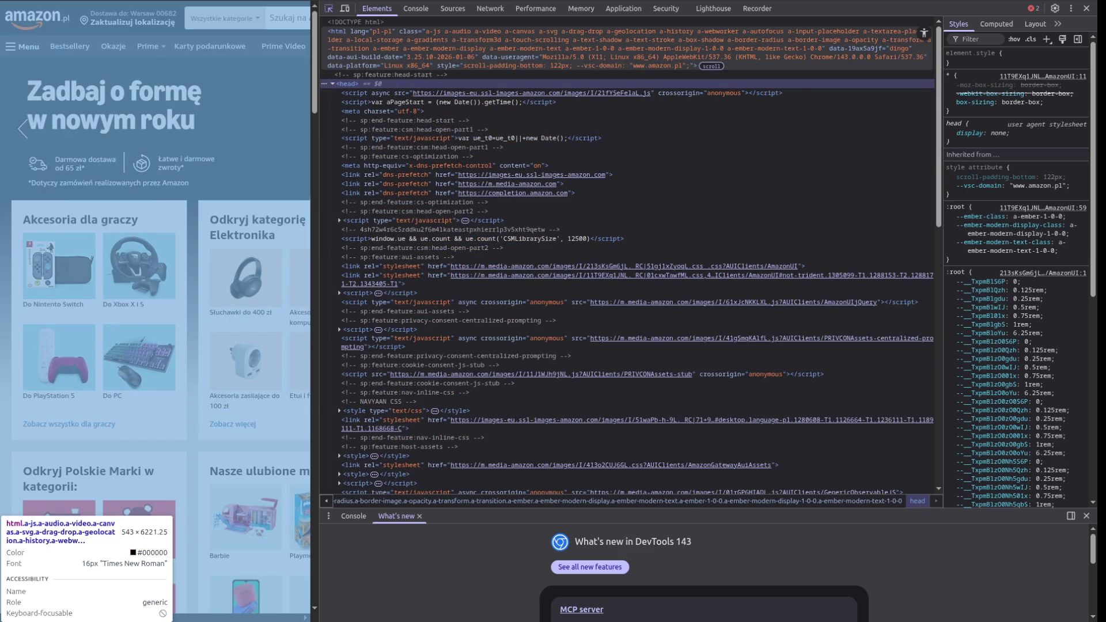
left_click_drag(316, 311, 615, 311)
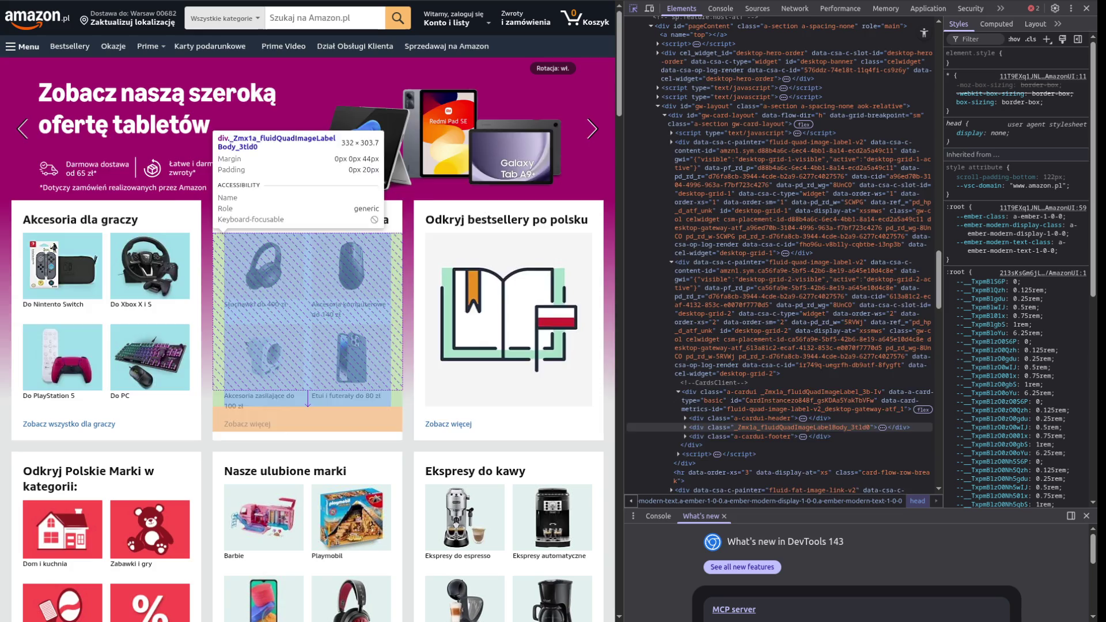
scroll(777, 288, "up", 15)
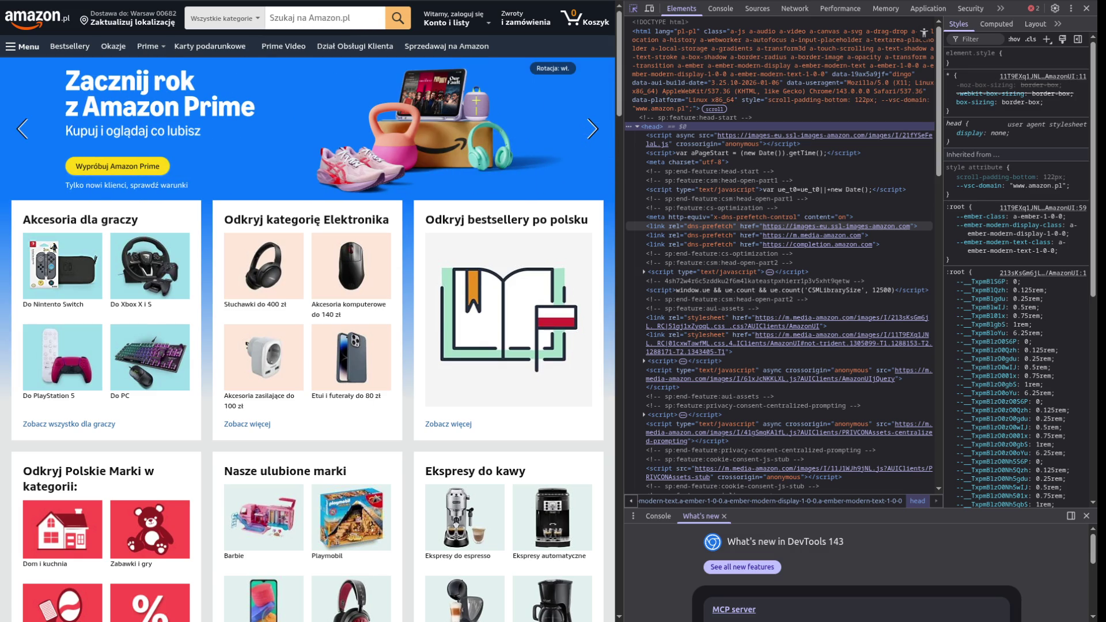
Pick the Amazon logo on the page to reveal div#nav-logo inside the nav-belt markup
left_click(633, 8)
left_click(35, 17)
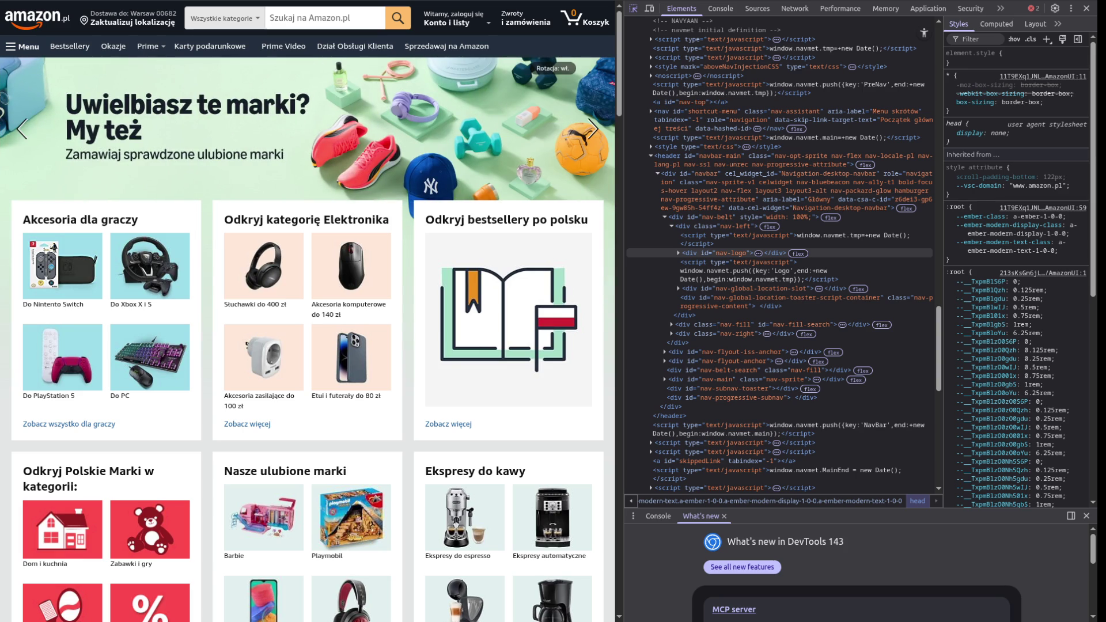
key("ctrl+t")
Load the YouTube video 'Panel dyskusyjny: Kto to jest senior developer?', pause it, and jump to 1:39
key("ctrl+v")
key("Return")
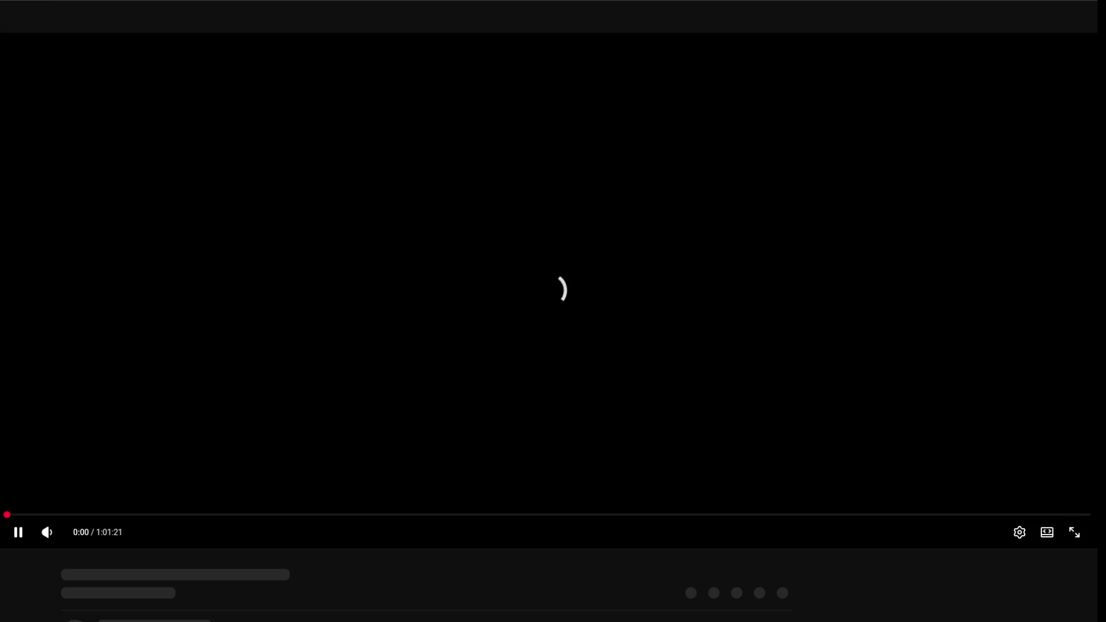
key("k")
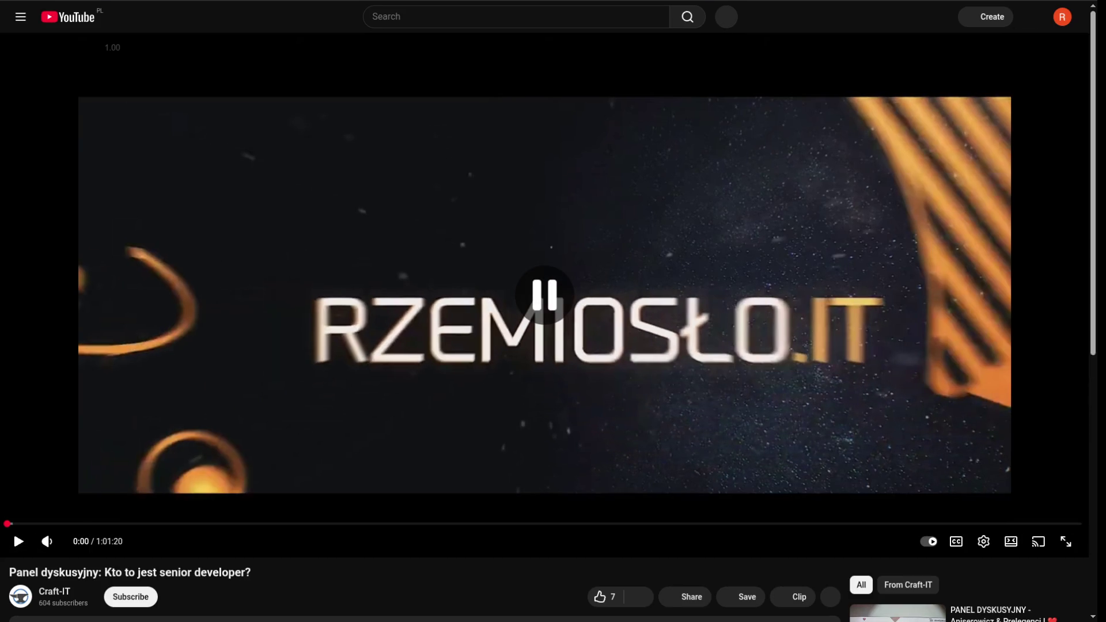
left_click(35, 523)
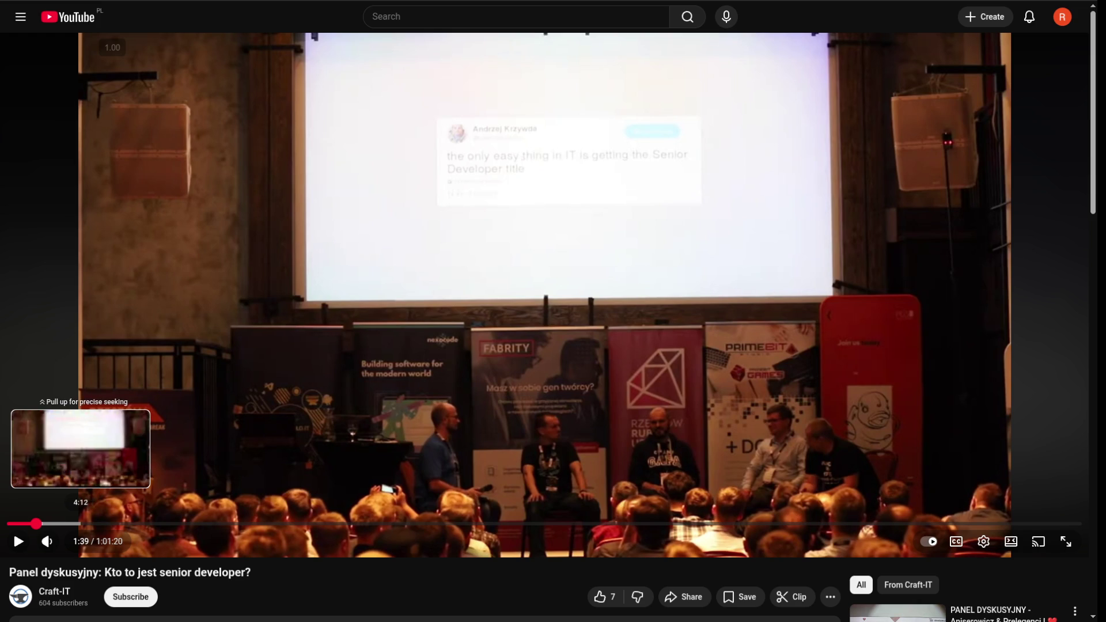
scroll(125, 507, "down", 1)
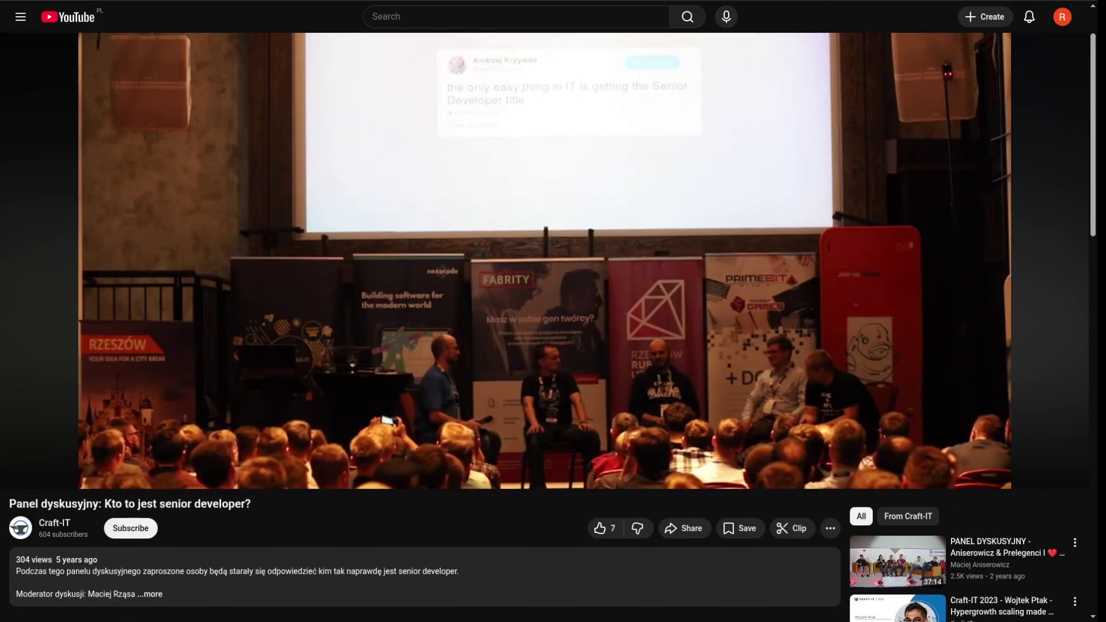